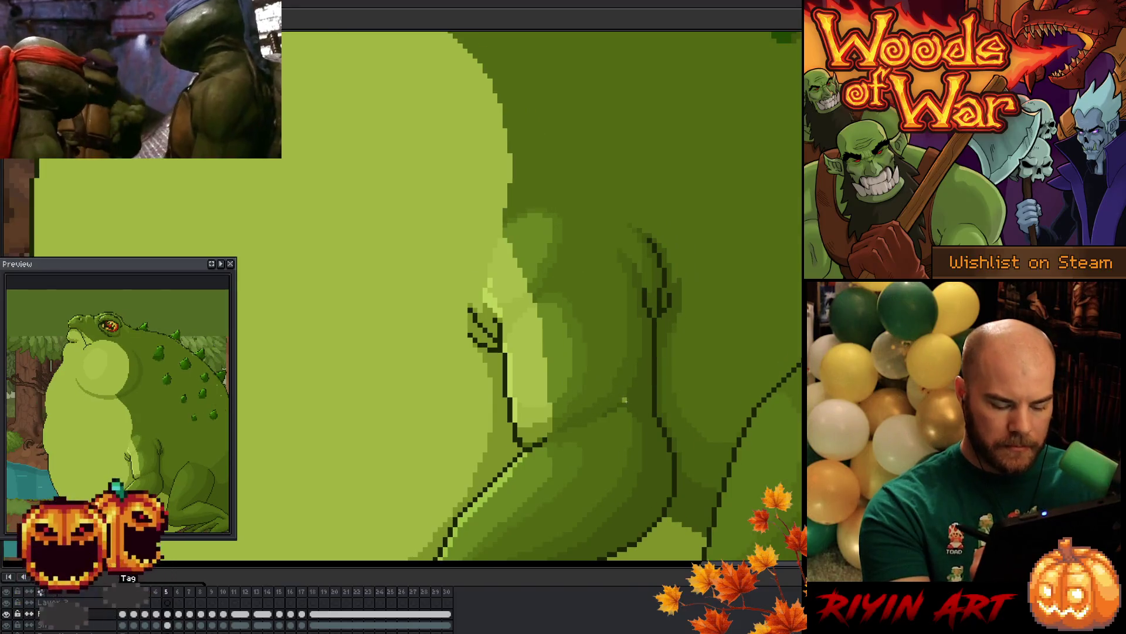
Flick back and forth between neighbouring frames to compare the toad's arm pose in each
key("period")
key("comma")
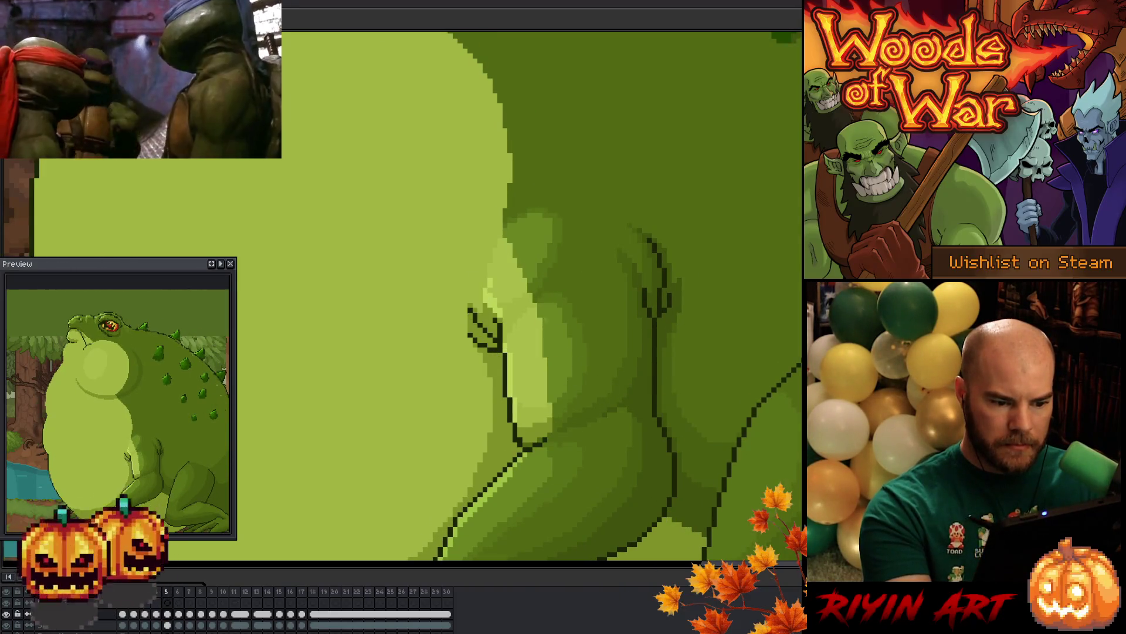
key("period")
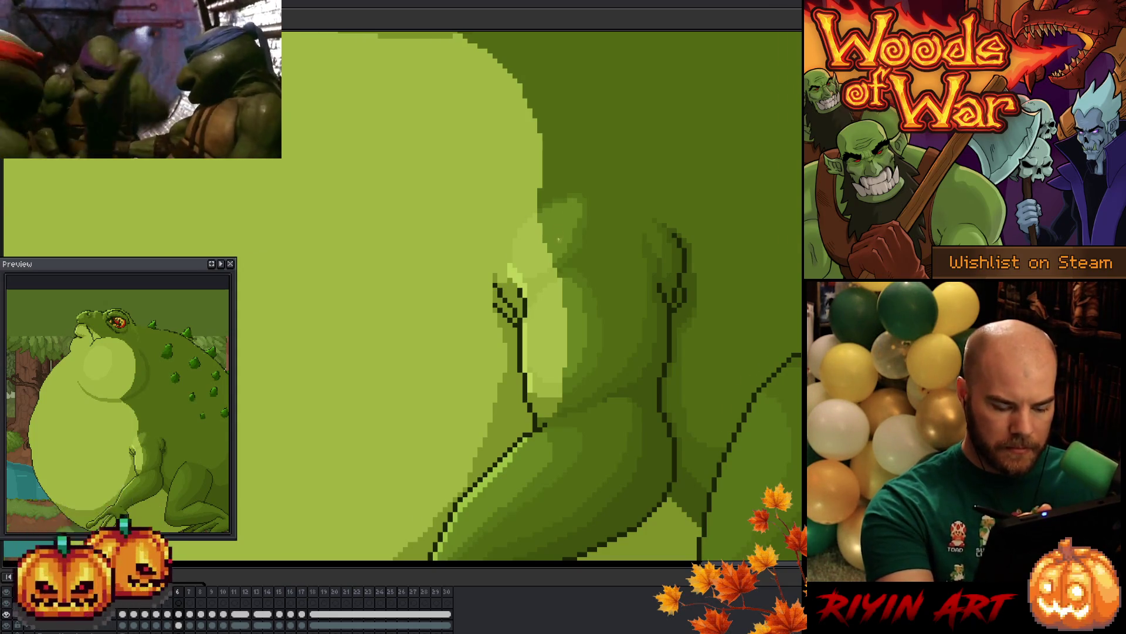
key("period")
key("comma")
key("period")
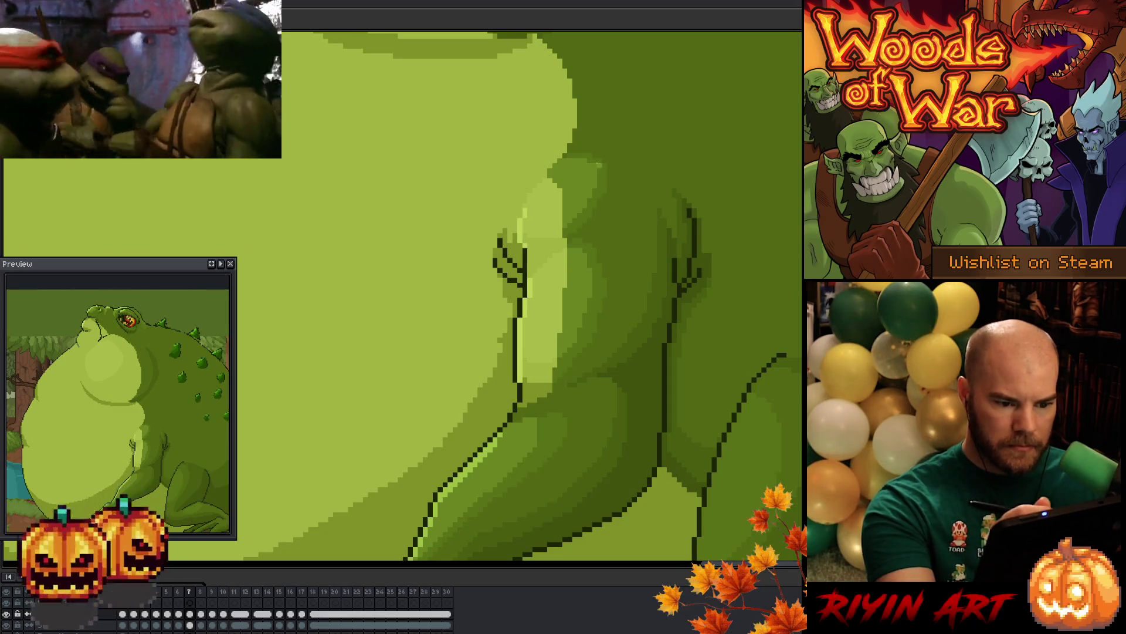
key("Left")
key("Right")
key("Right")
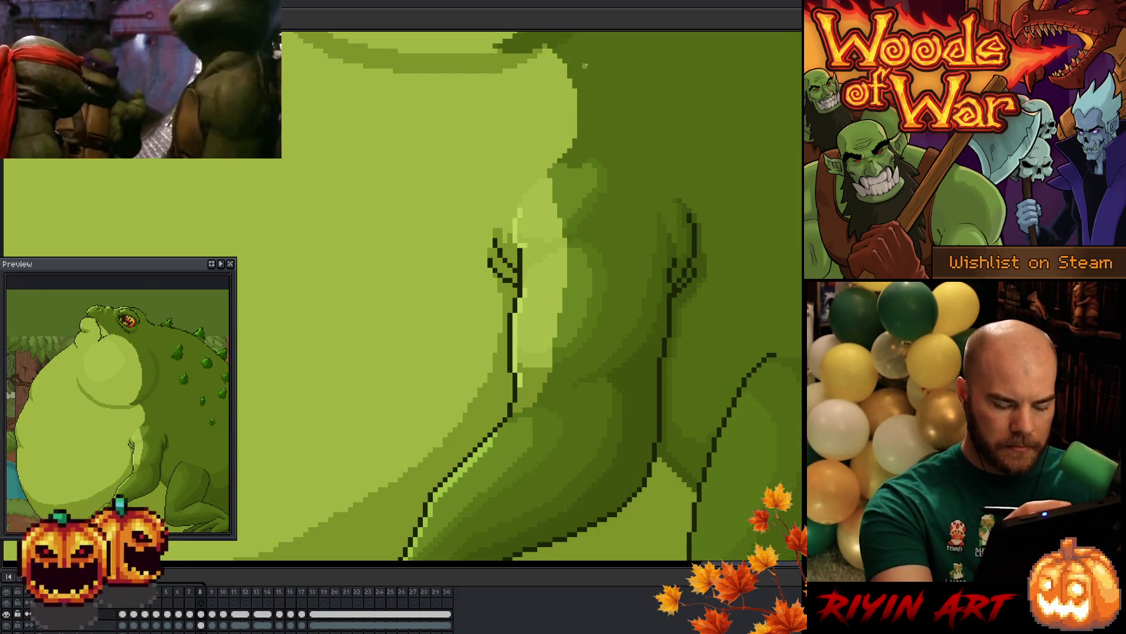
key("Return")
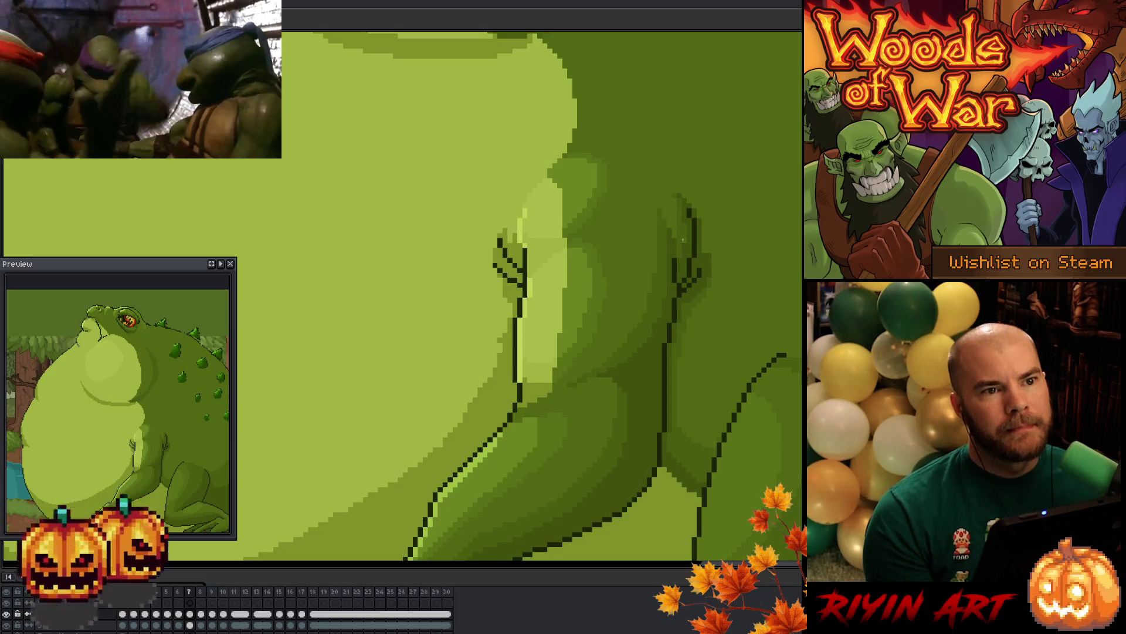
scroll(683, 239, "down", 2)
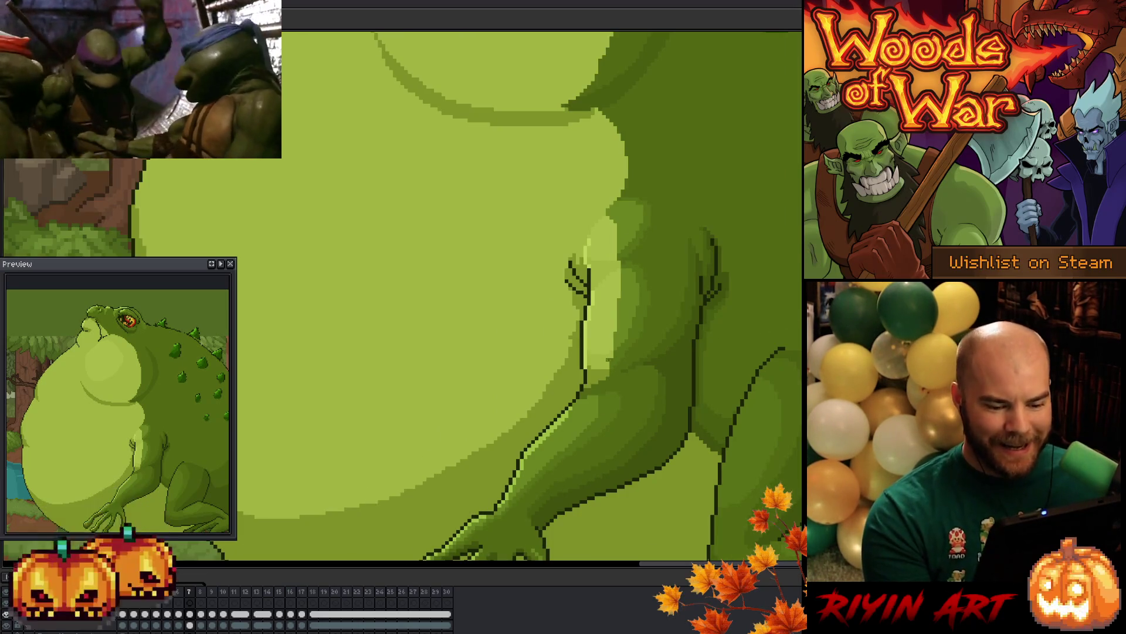
scroll(683, 239, "down", 1)
scroll(594, 362, "up", 1)
scroll(474, 321, "up", 1)
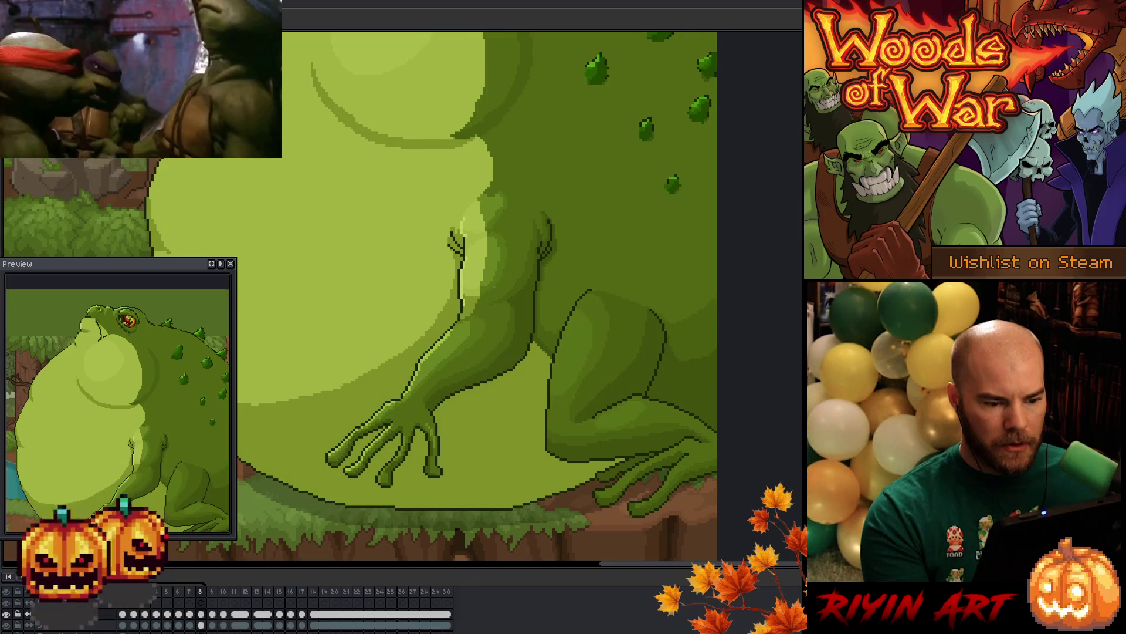
scroll(494, 286, "up", 4)
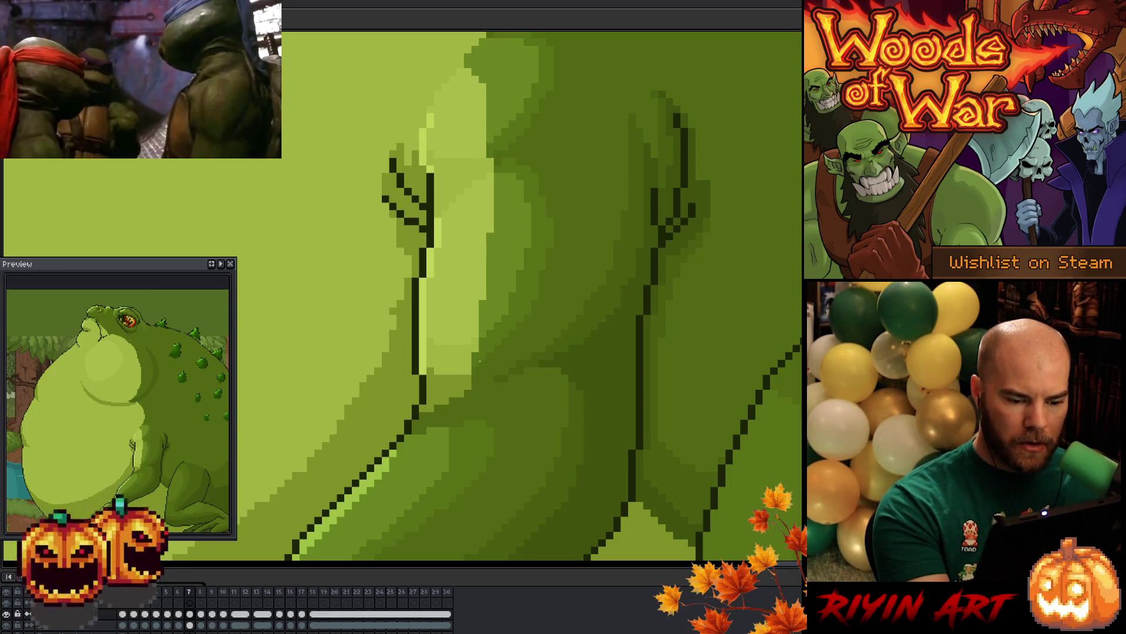
Paint a darker green stroke along the bottom edge of the arm's light highlight
left_click_drag(467, 370, 430, 364)
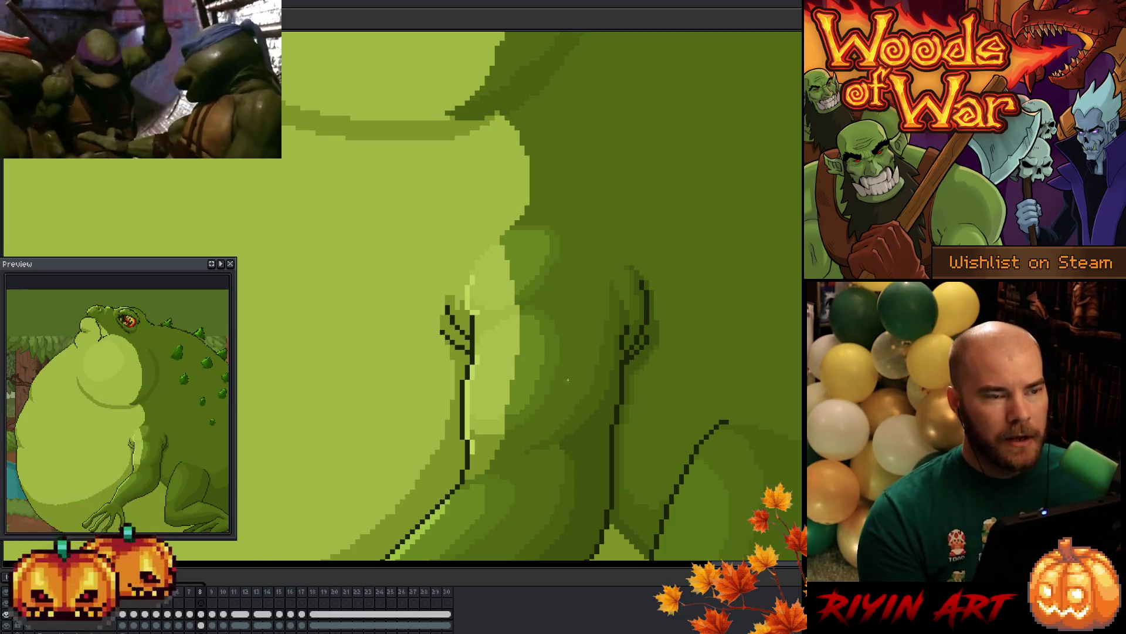
scroll(392, 412, "down", 2)
scroll(392, 412, "down", 1)
Zoom out to the whole toad and forest, play the animation, then zoom back in on the arm
mouse_move(395, 447)
left_mouse_down()
mouse_move(453, 382)
mouse_move(475, 406)
left_mouse_up()
key("Return")
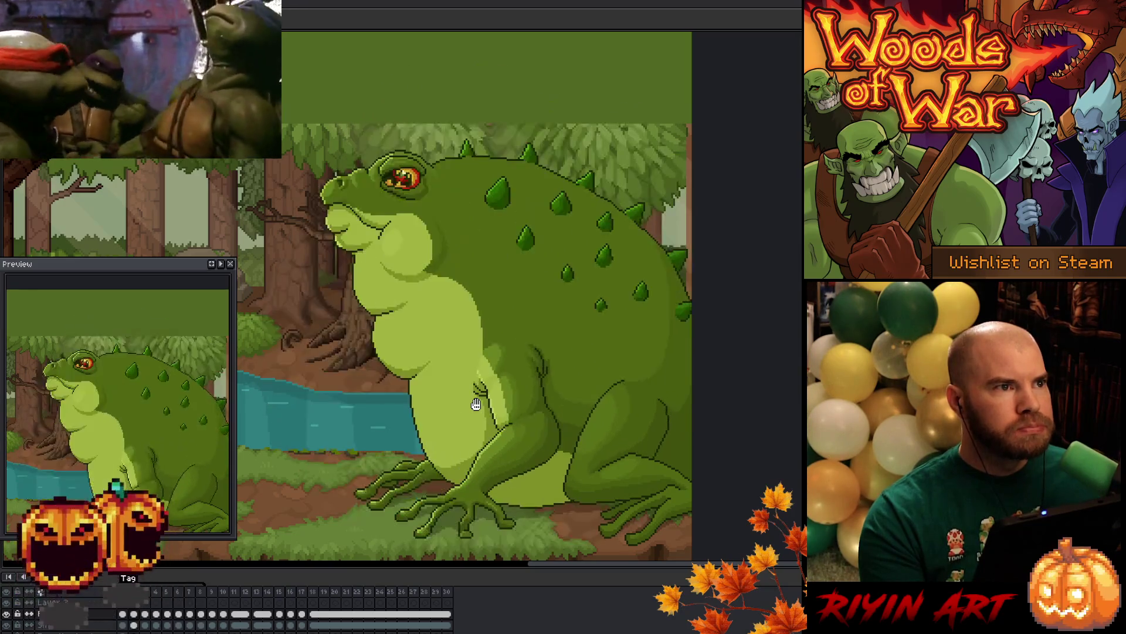
scroll(475, 403, "down", 1)
scroll(375, 406, "up", 3)
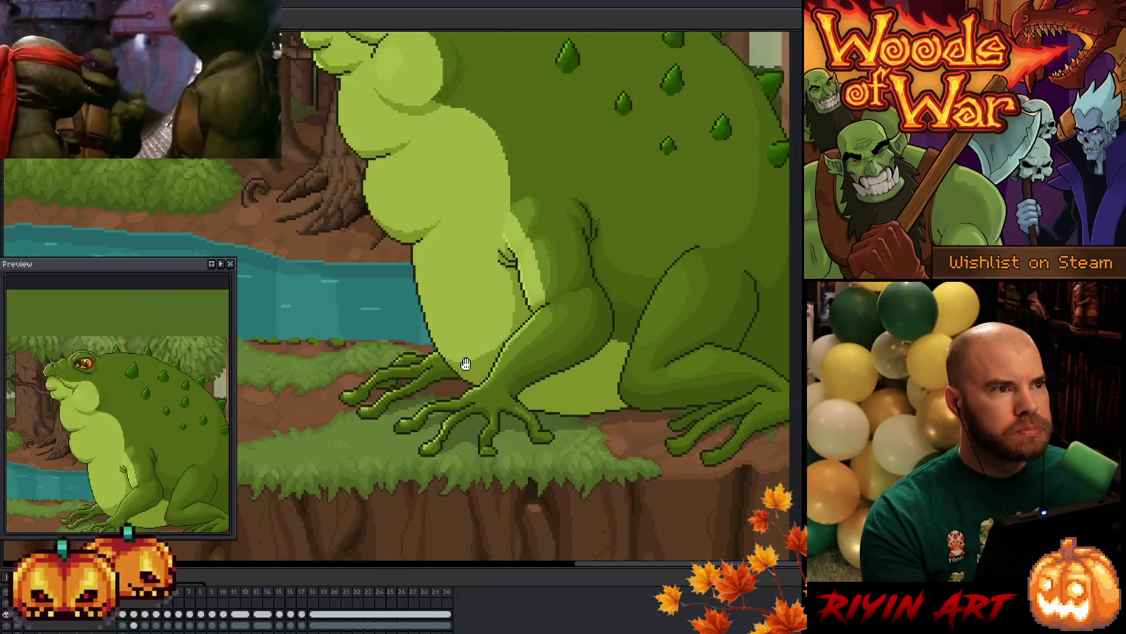
scroll(577, 336, "up", 1)
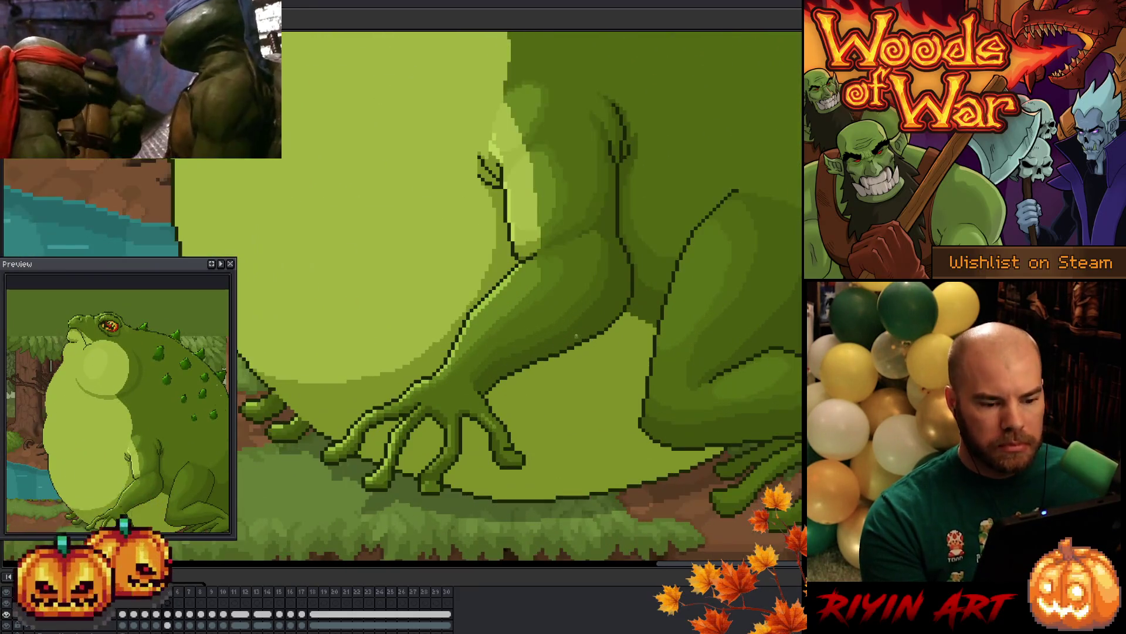
scroll(553, 325, "up", 1)
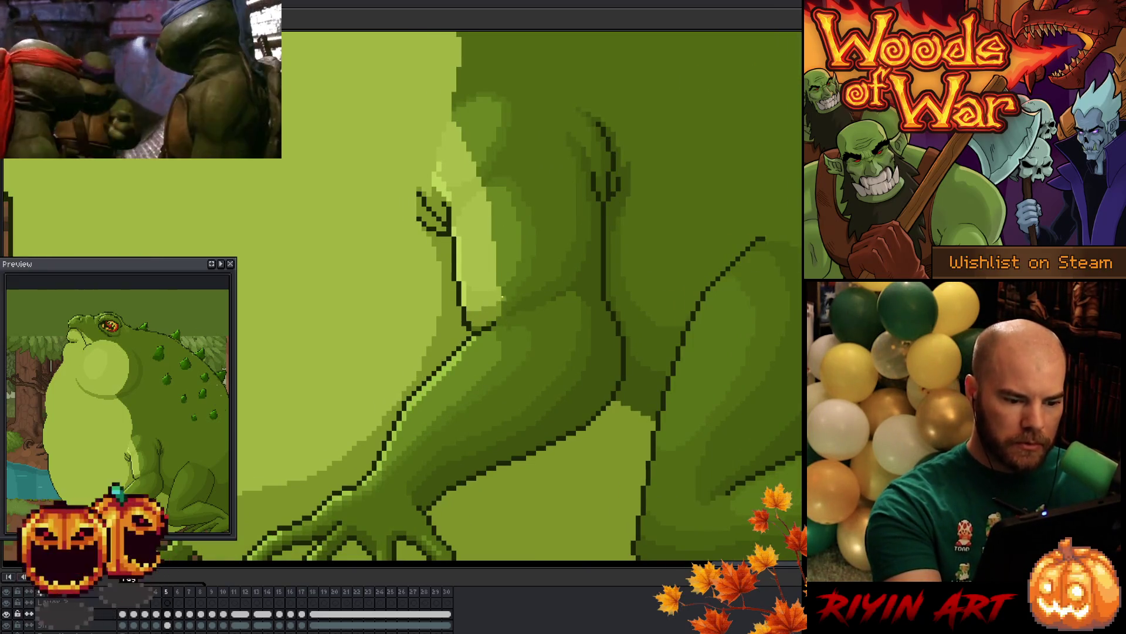
key("Return")
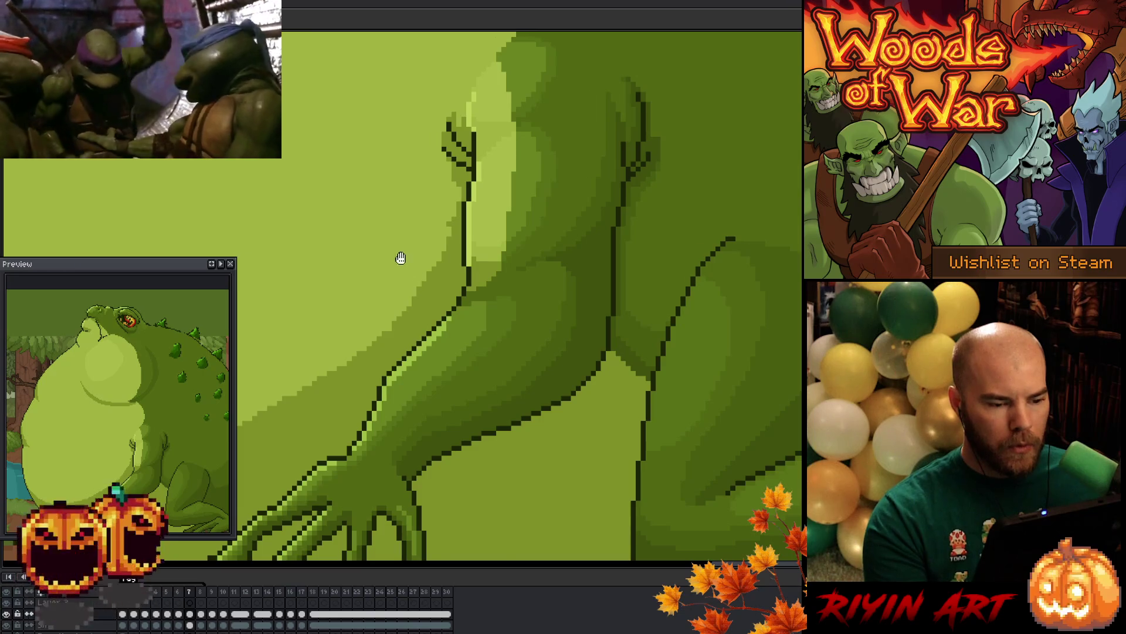
Pan the canvas to centre the toad's arm and splayed hand
left_click_drag(403, 260, 481, 260)
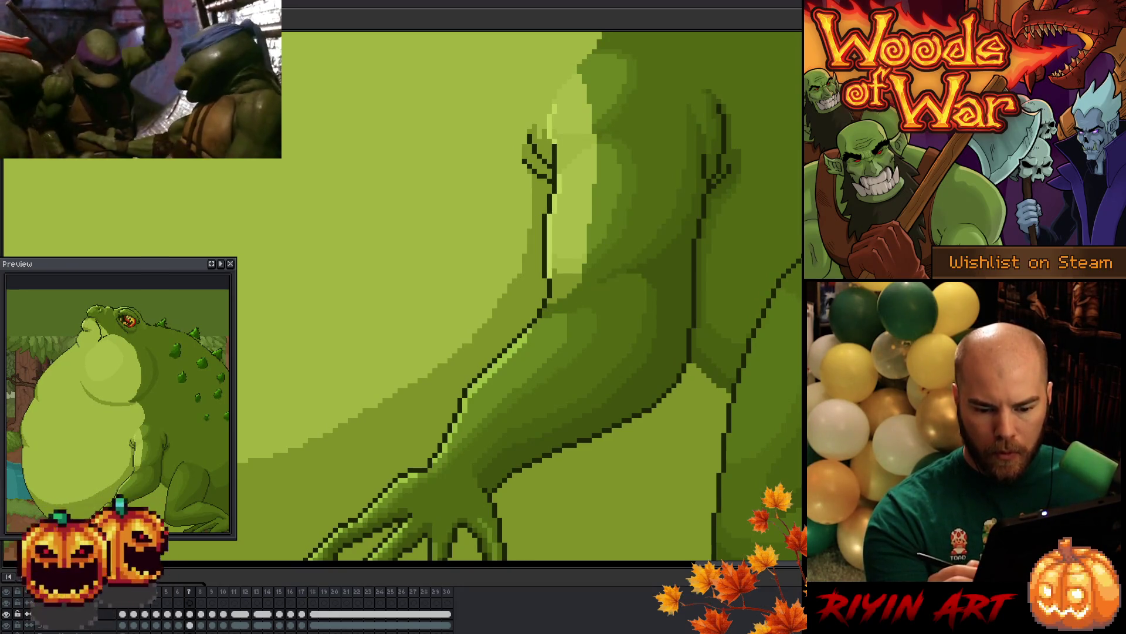
scroll(708, 438, "down", 3)
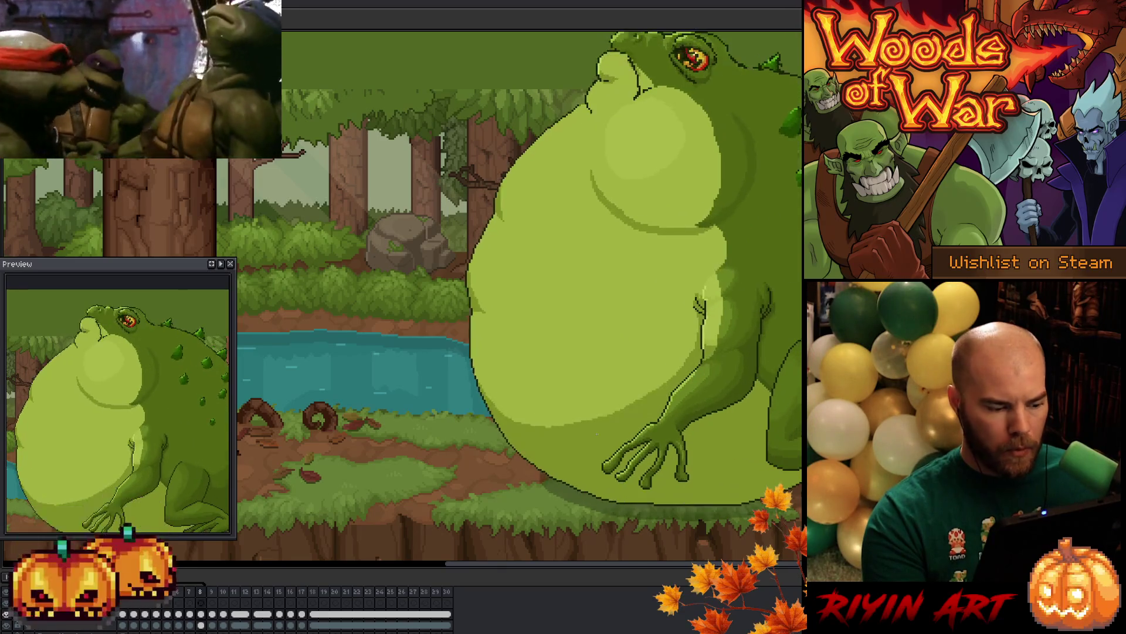
scroll(541, 369, "up", 5)
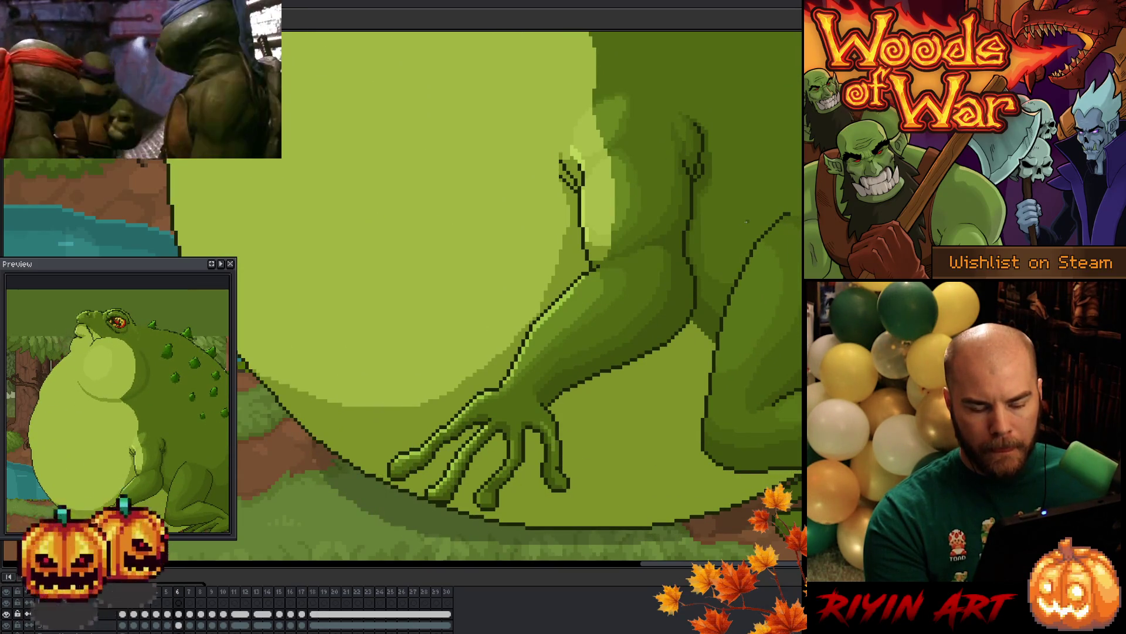
scroll(747, 222, "up", 2)
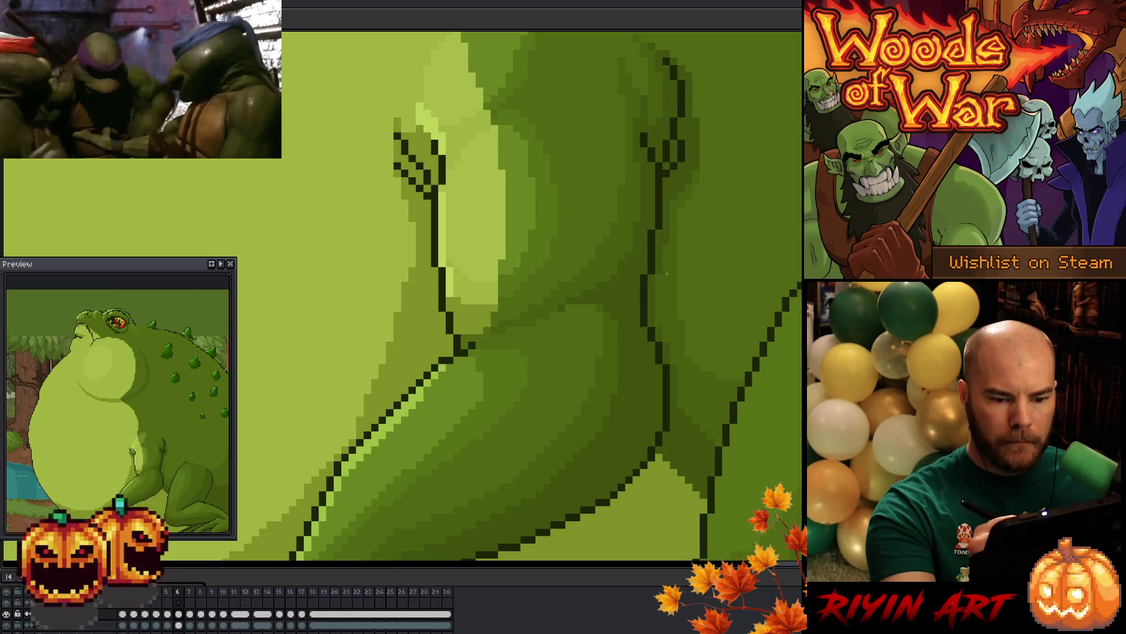
key("Left")
Compare frames 7 and 8, then redraw a thinner dark outline along the arm's edge
key("Right")
key("Right")
scroll(616, 369, "down", 2)
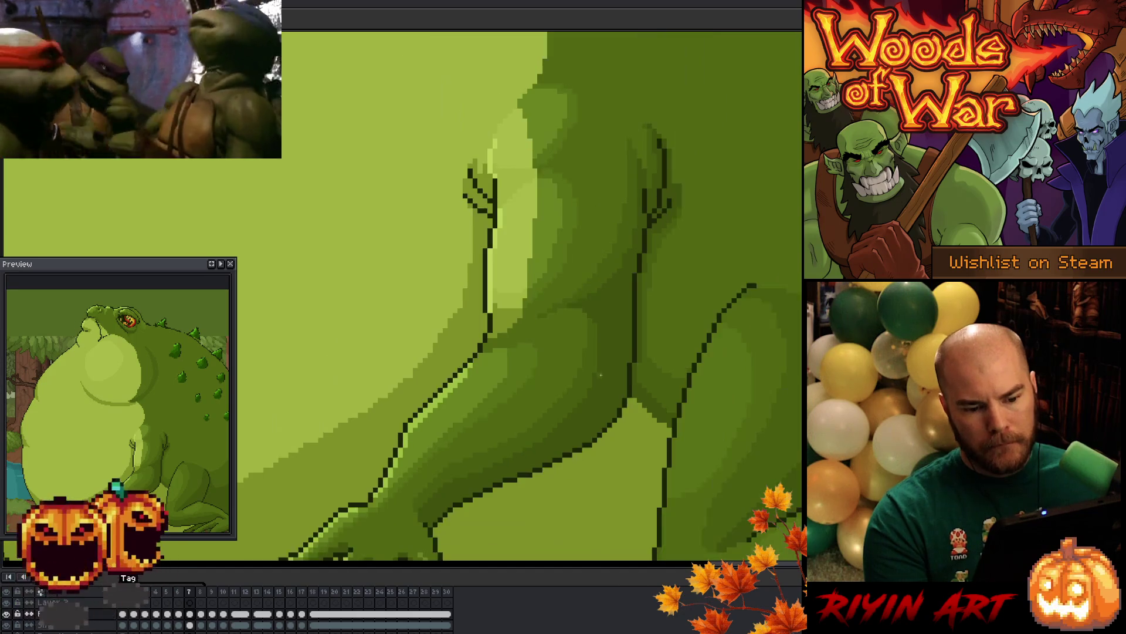
key("Left")
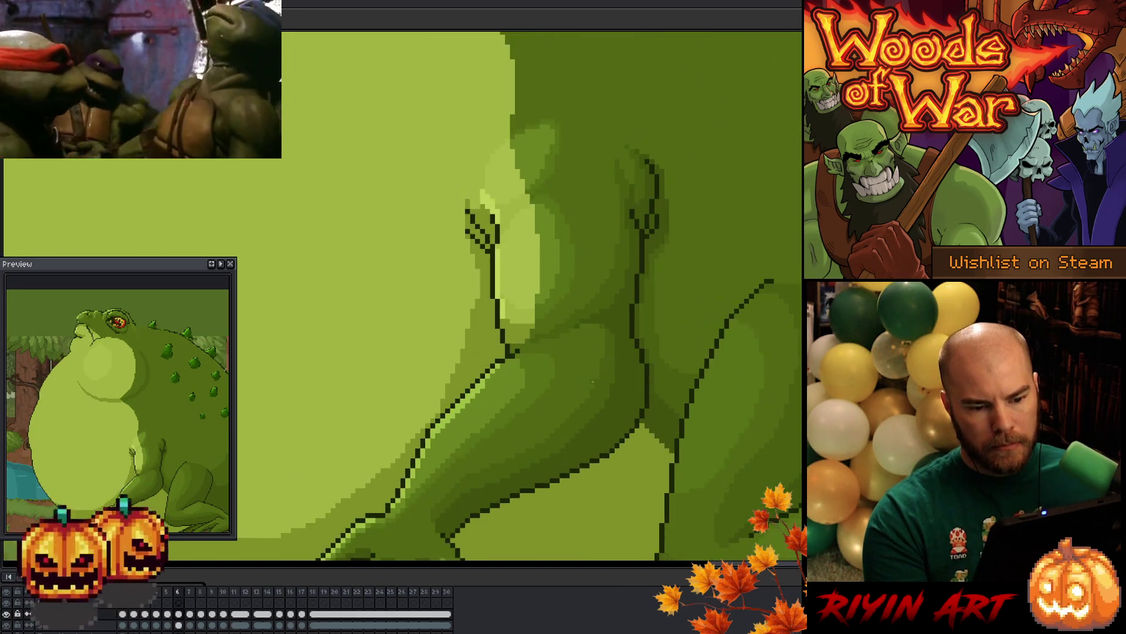
key("Right")
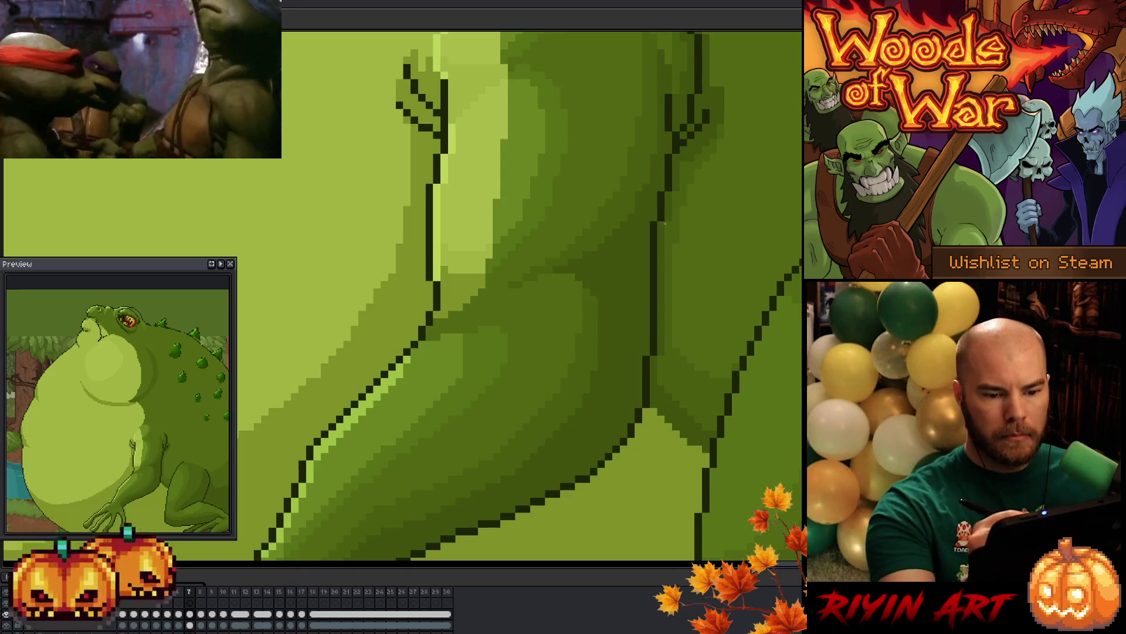
left_click_drag(666, 205, 660, 257)
left_click_drag(659, 210, 653, 257)
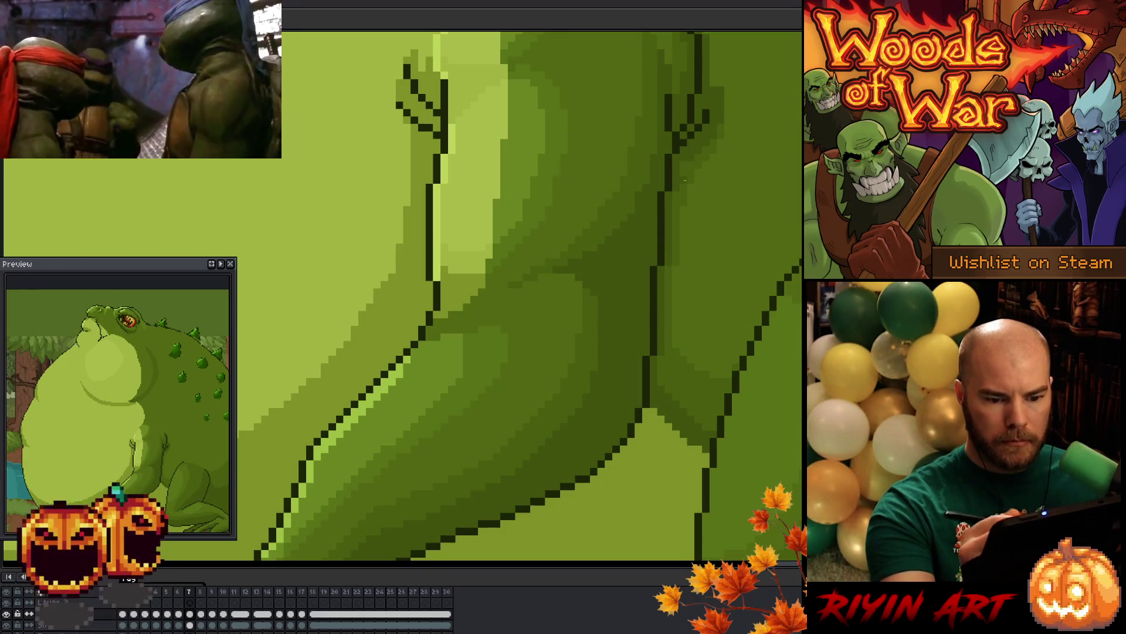
Flip between frames 7 and 8 to check the redrawn arm outline
key("Left")
key("Right")
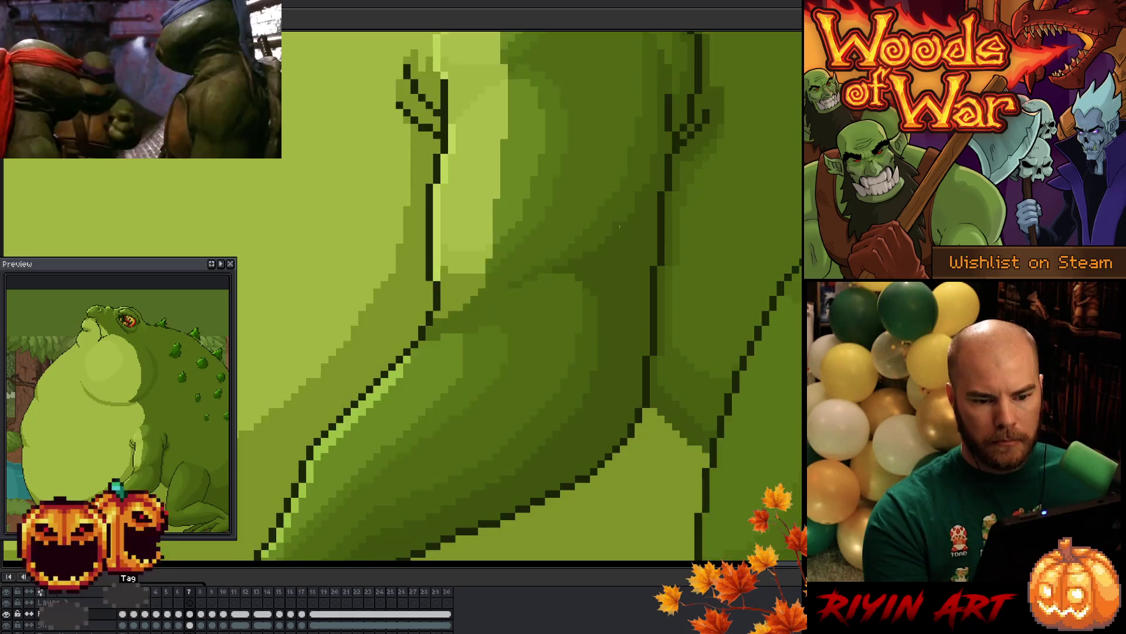
scroll(620, 224, "down", 3)
key("Right")
scroll(581, 263, "up", 3)
key("Left")
key("Right")
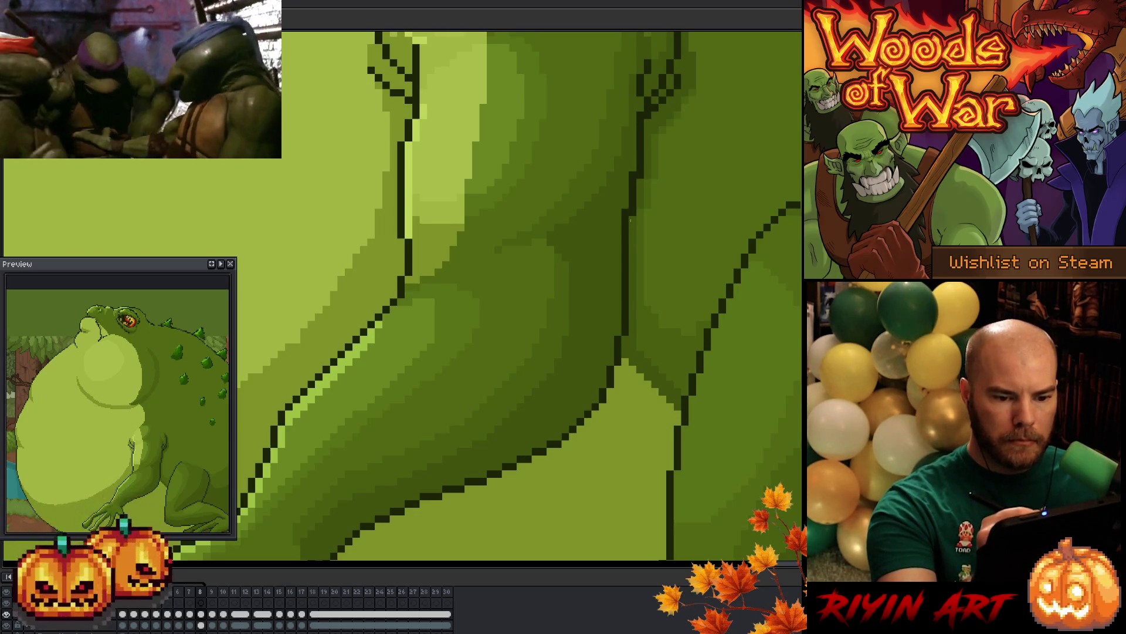
key("Left")
key("Right")
key("Left")
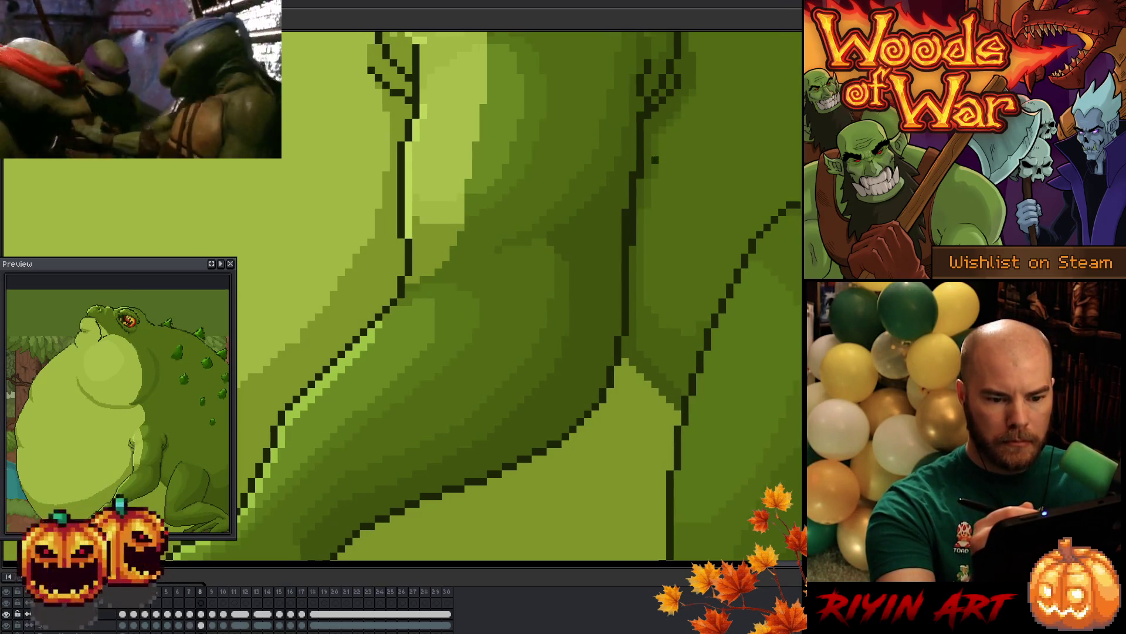
key("Right")
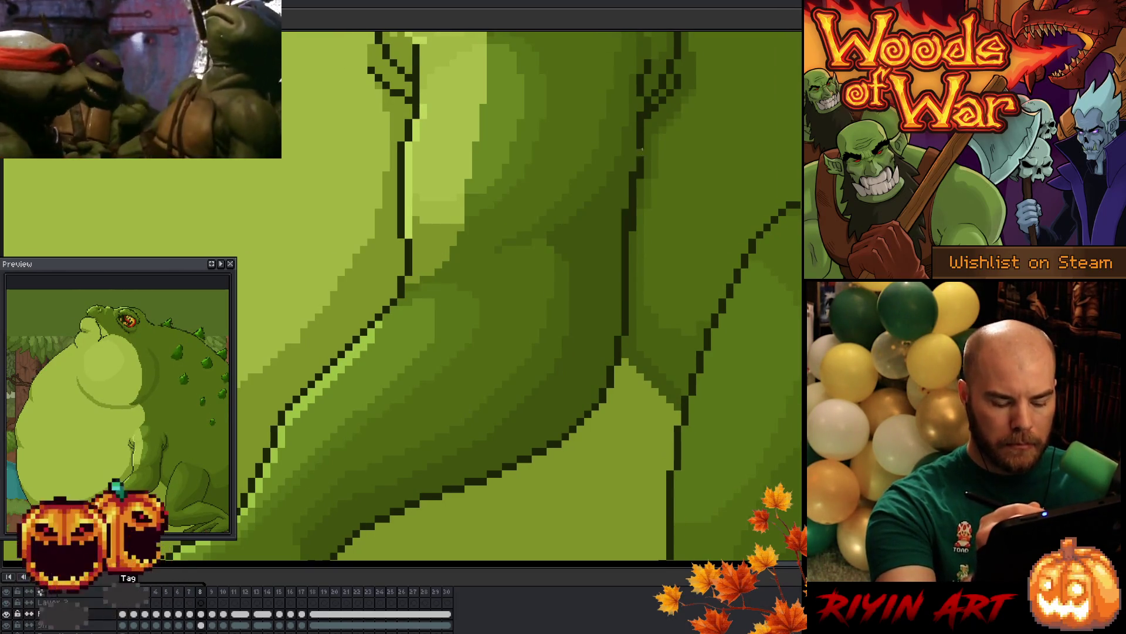
key("Left")
key("Right")
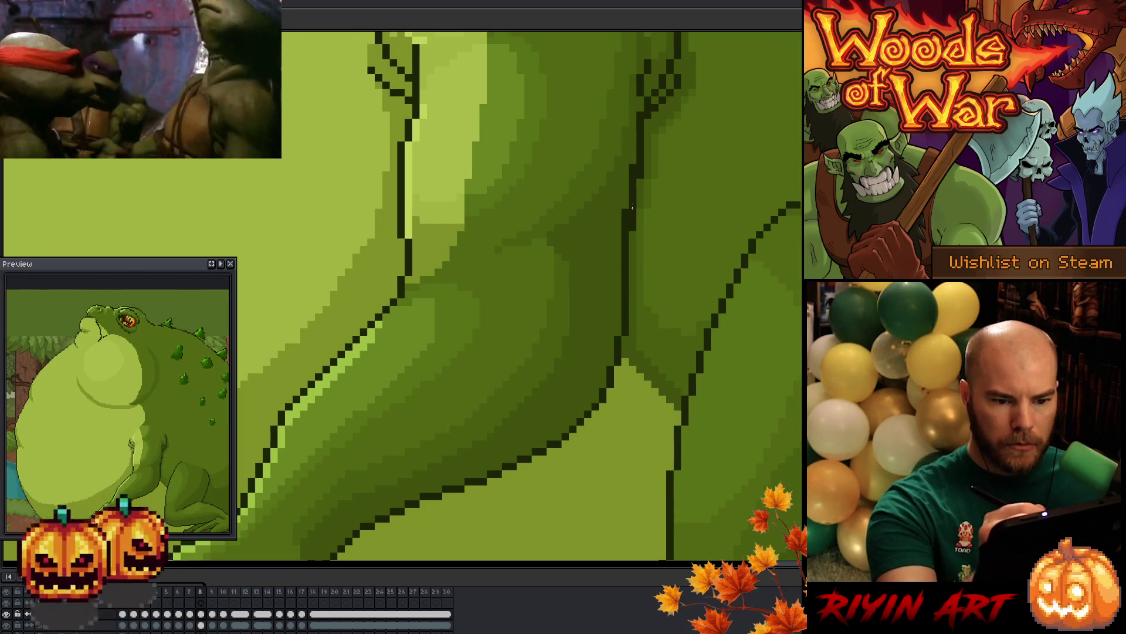
Keep toggling frames 7 and 8 to confirm the arm motion, ending on frame 8
key("Left")
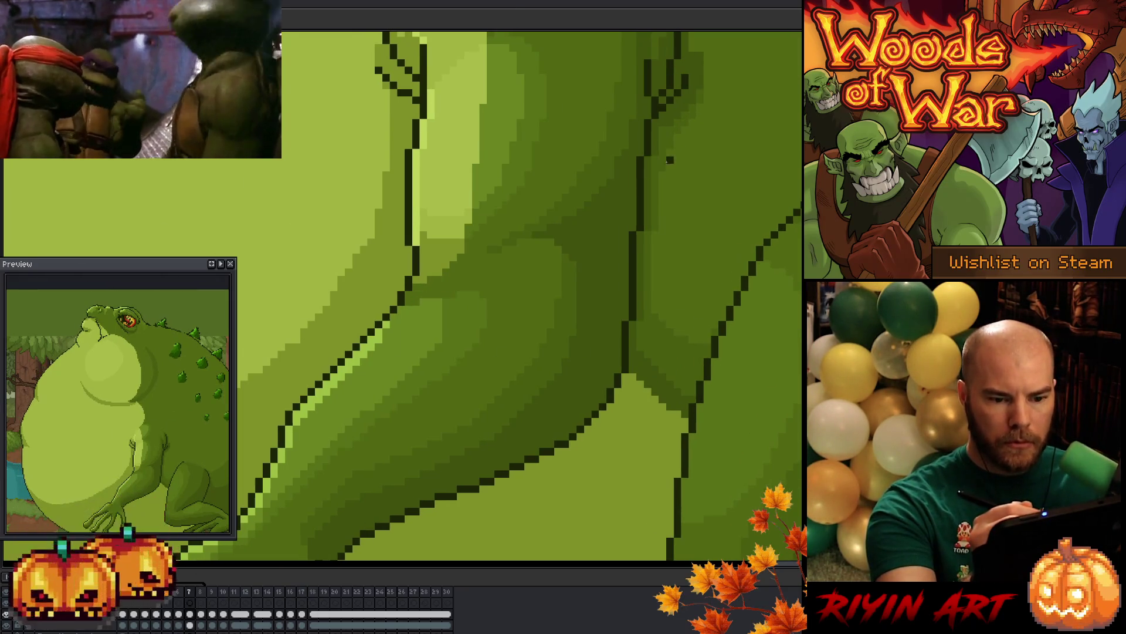
key("Right")
key("Left")
key("Right")
key("Left")
key("Right")
key("Right")
key("Left")
key("Left")
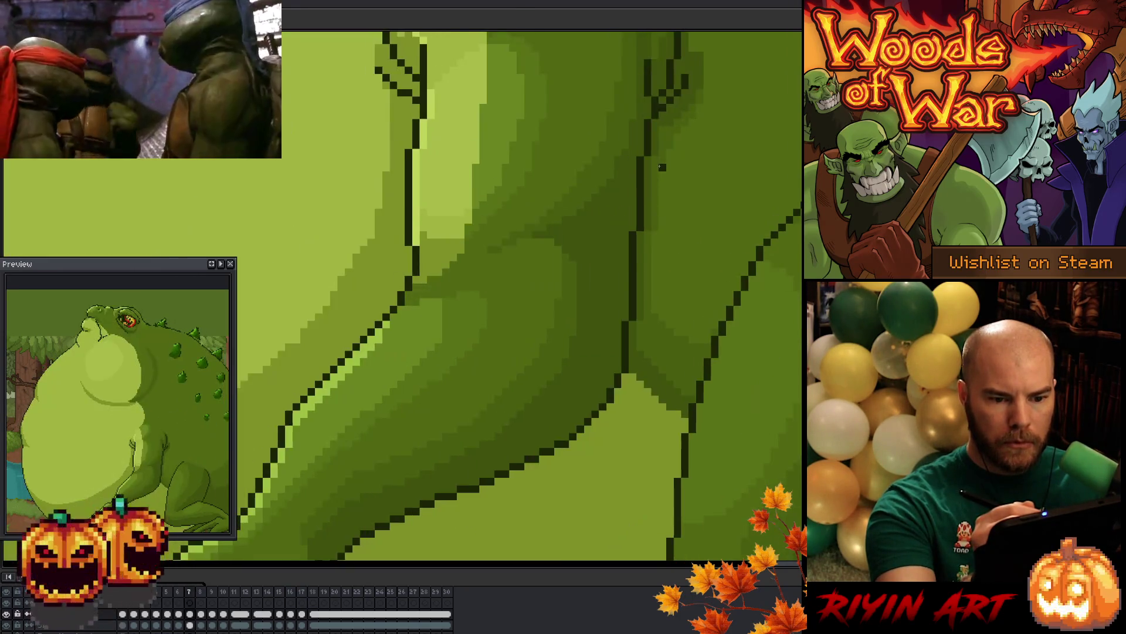
key("Right")
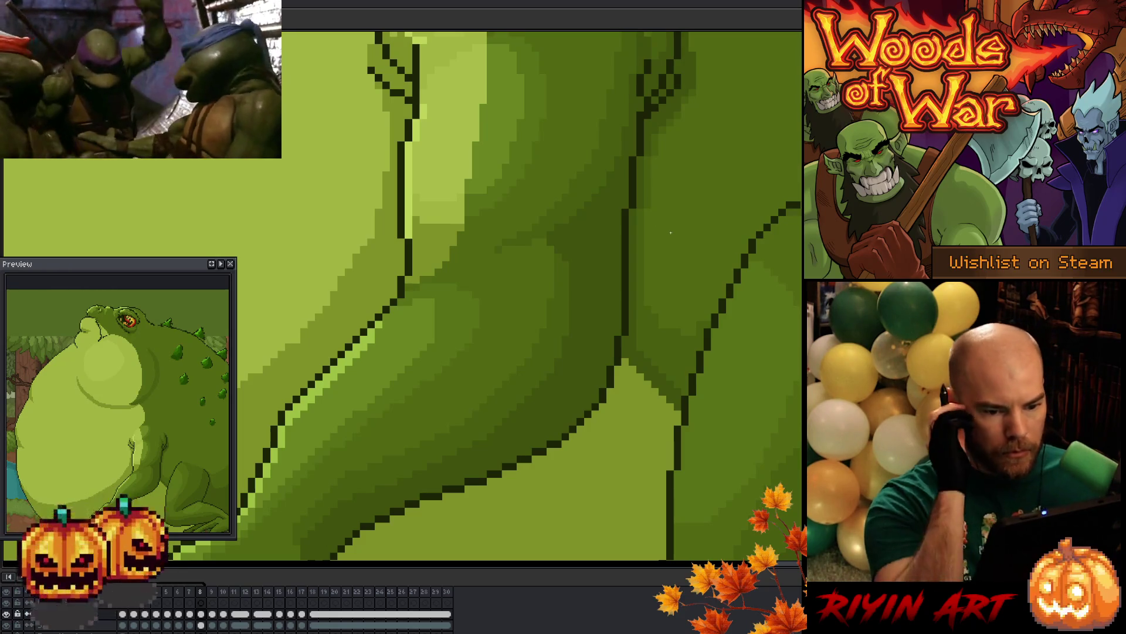
key("Right")
key("Left")
key("Left")
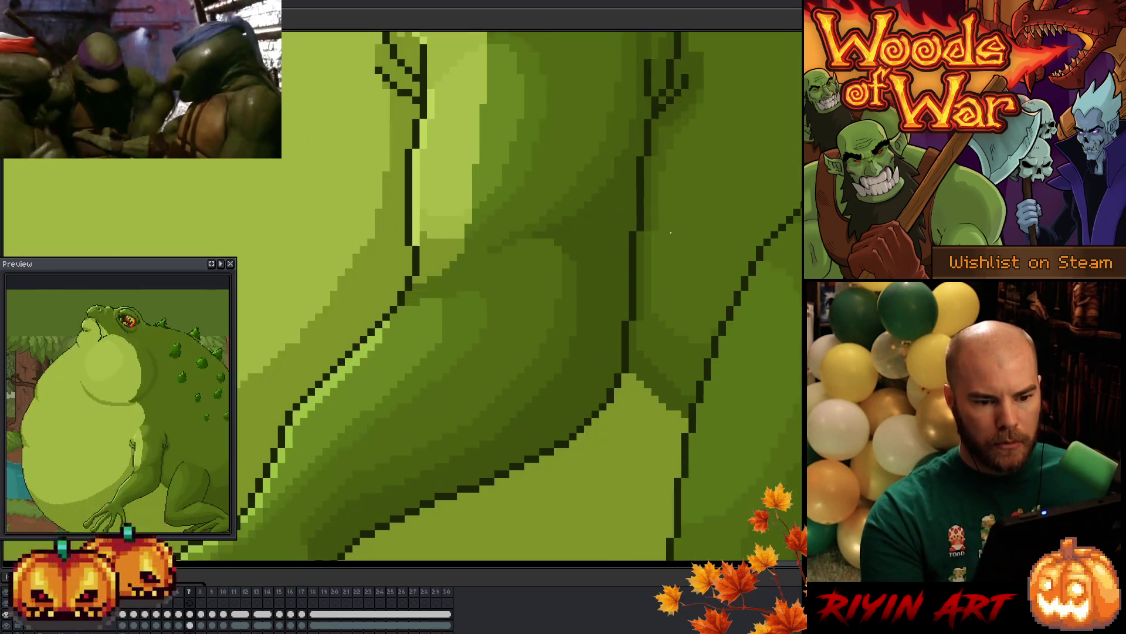
key("Right")
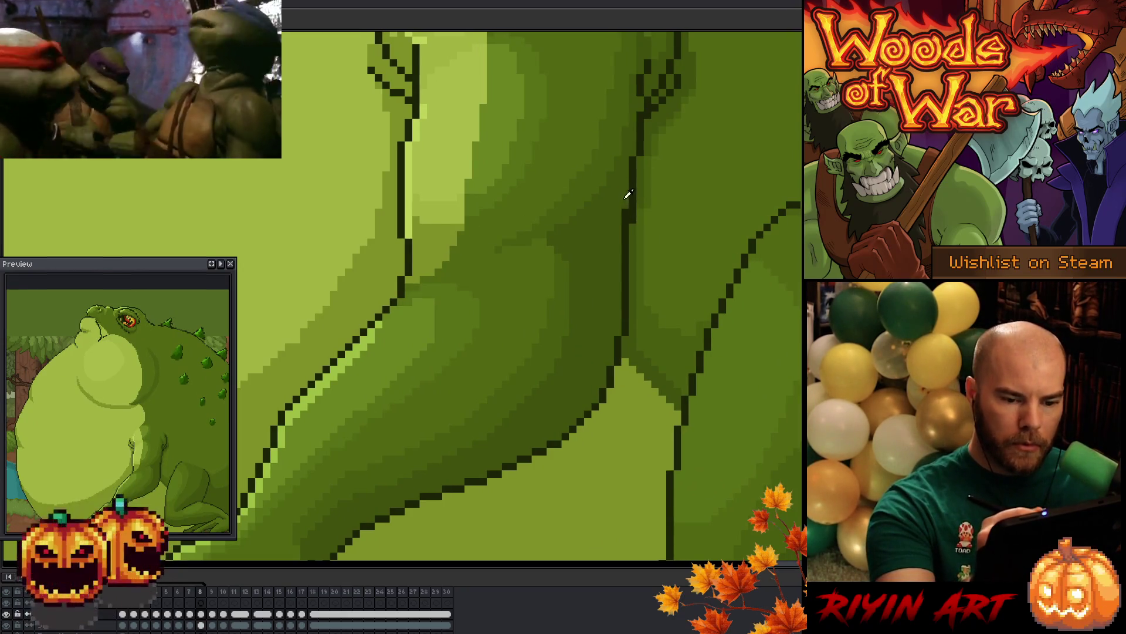
key("Left")
key("Right")
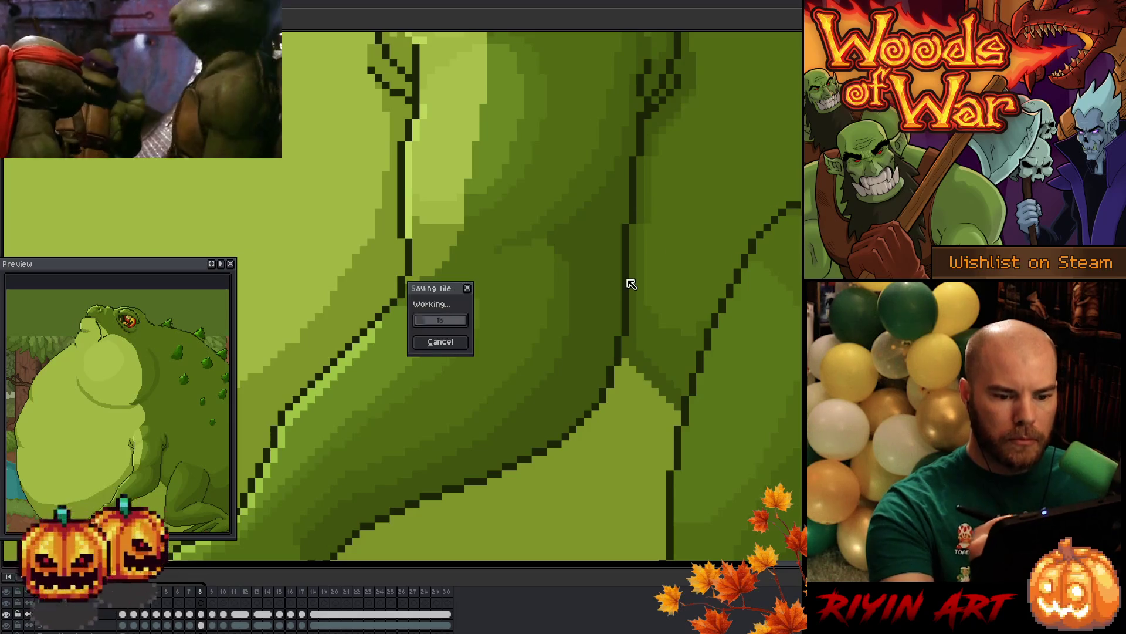
Go to frame 7, zoom out to see the whole hand, then zoom back in on the arm
key("Left")
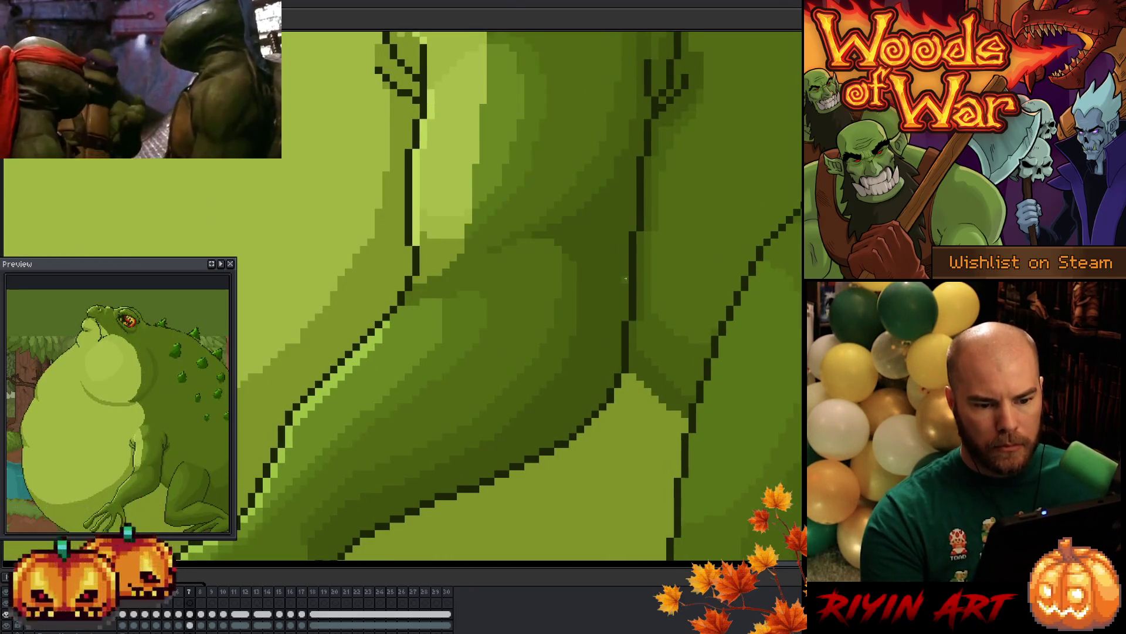
scroll(502, 330, "down", 3)
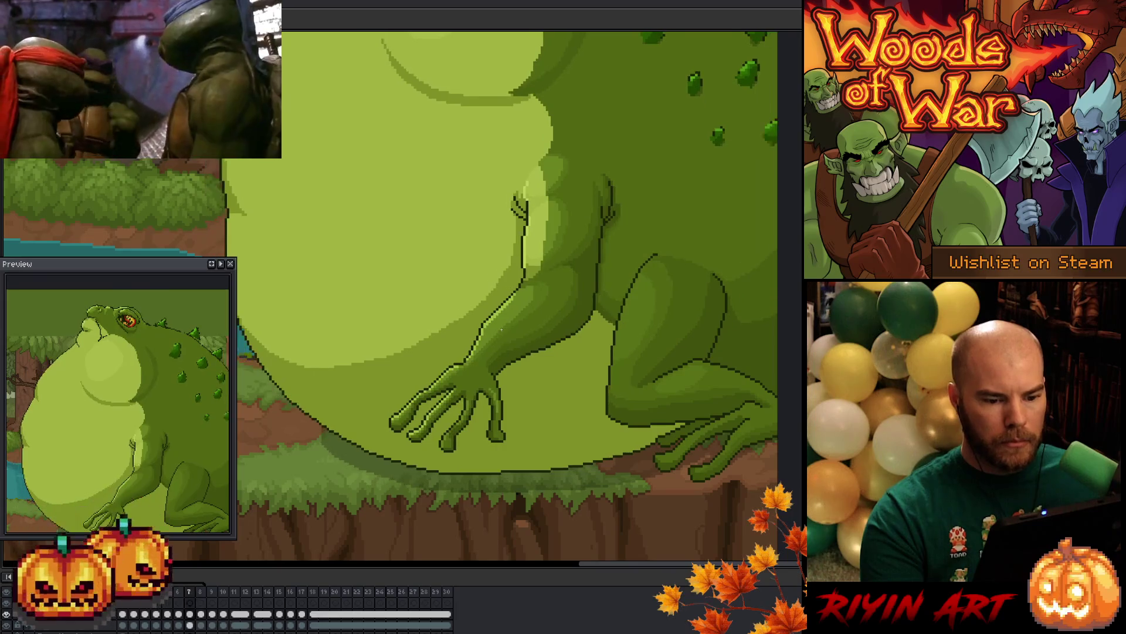
scroll(502, 331, "up", 3)
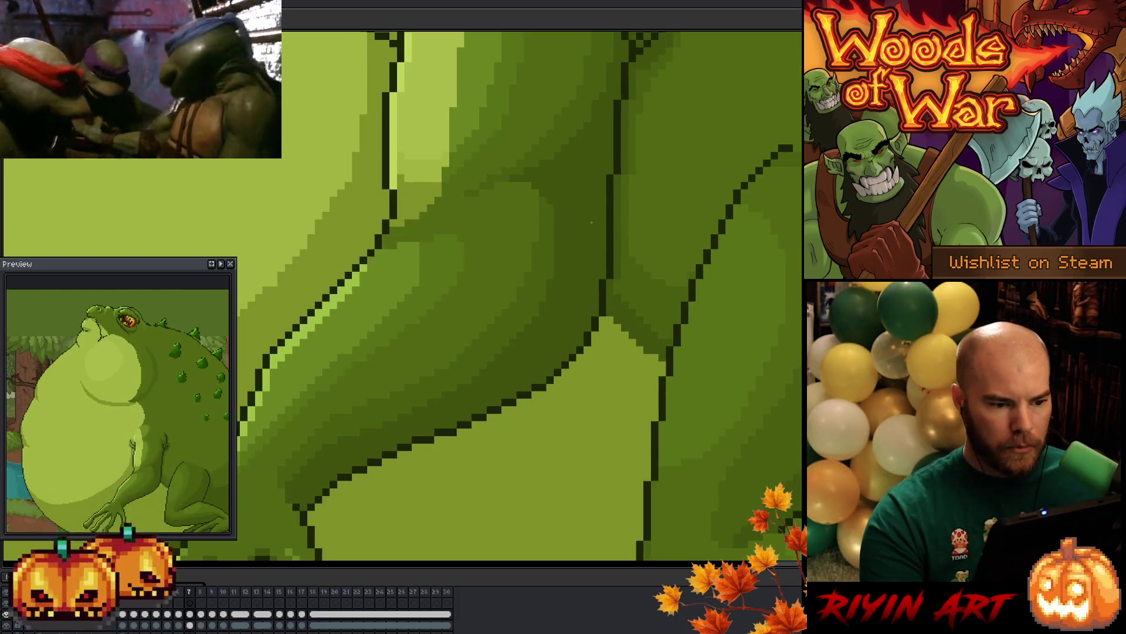
scroll(480, 260, "down", 3)
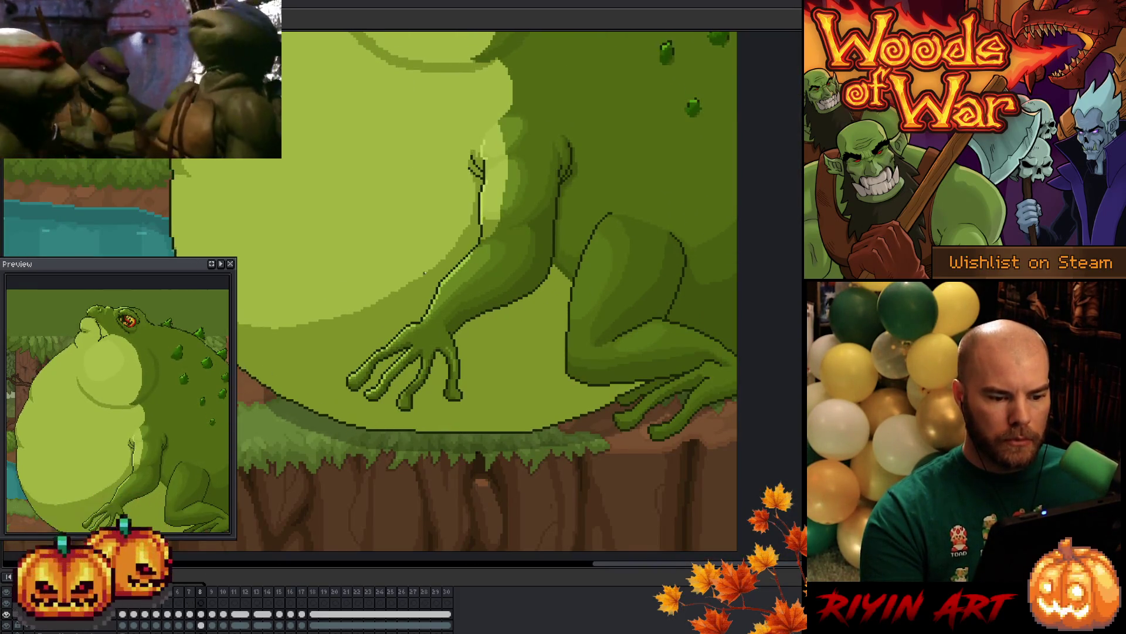
scroll(400, 253, "down", 2)
scroll(400, 252, "up", 3)
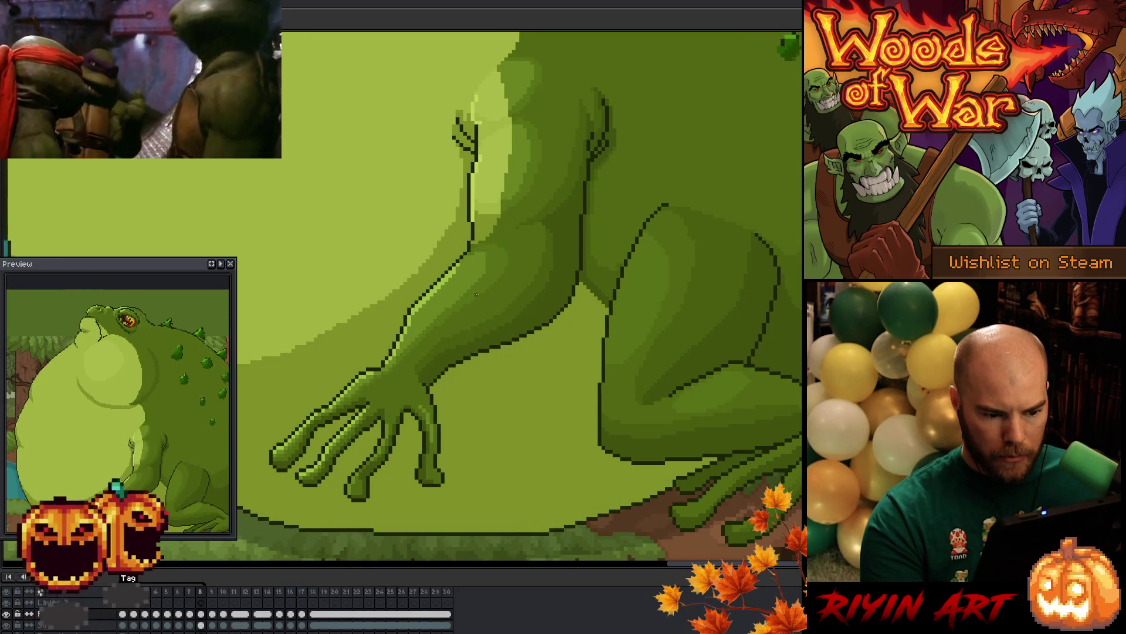
scroll(477, 294, "down", 2)
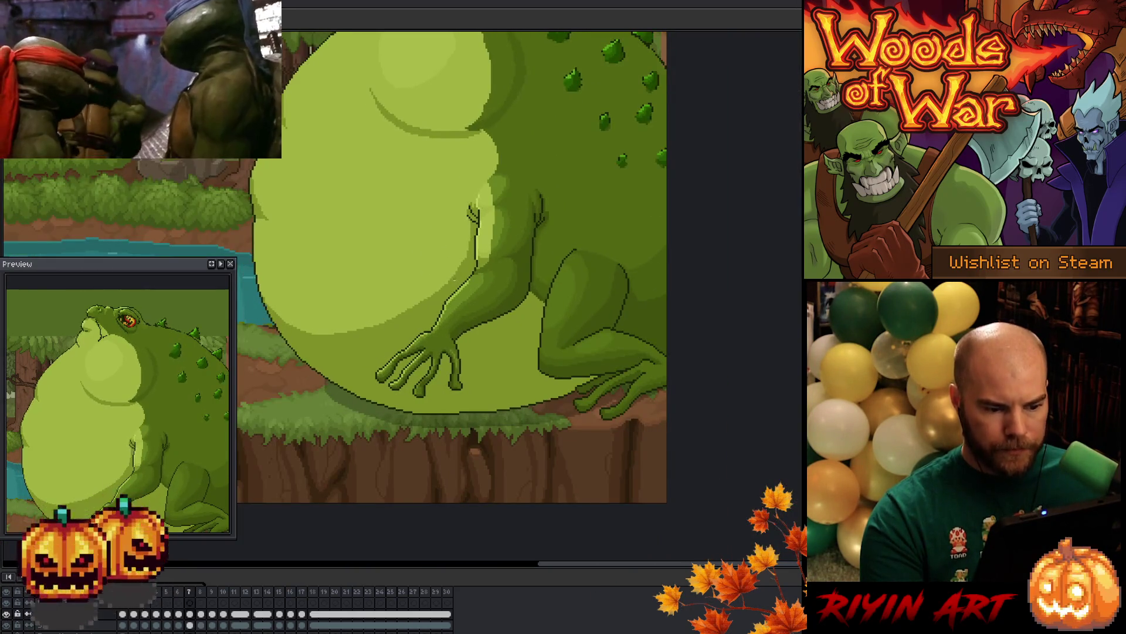
left_click_drag(354, 291, 449, 326)
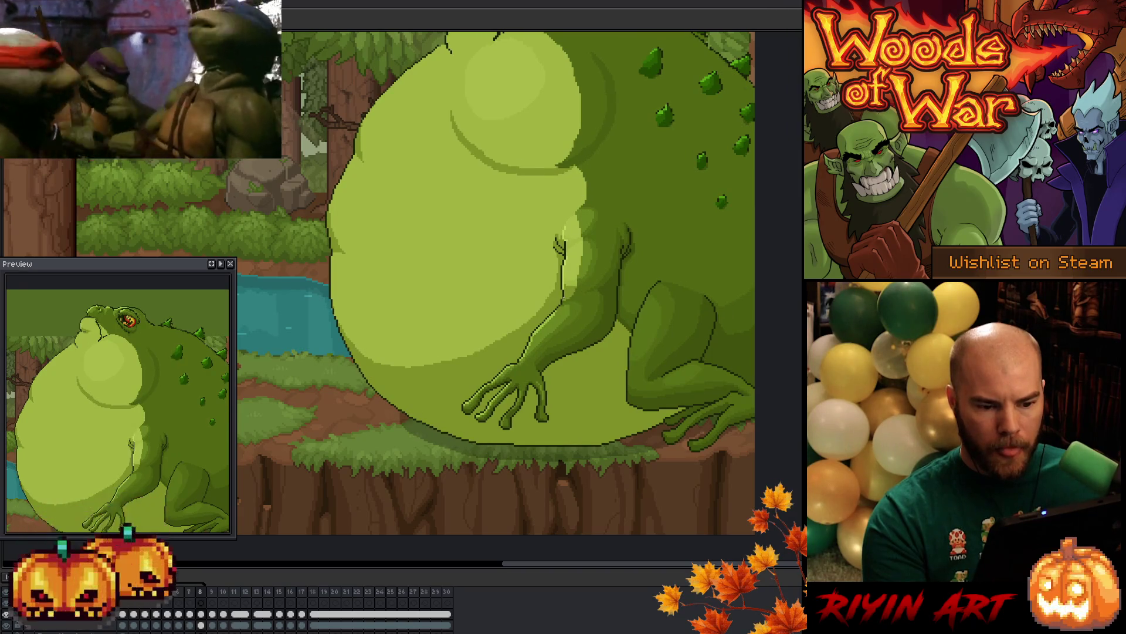
scroll(495, 266, "up", 3)
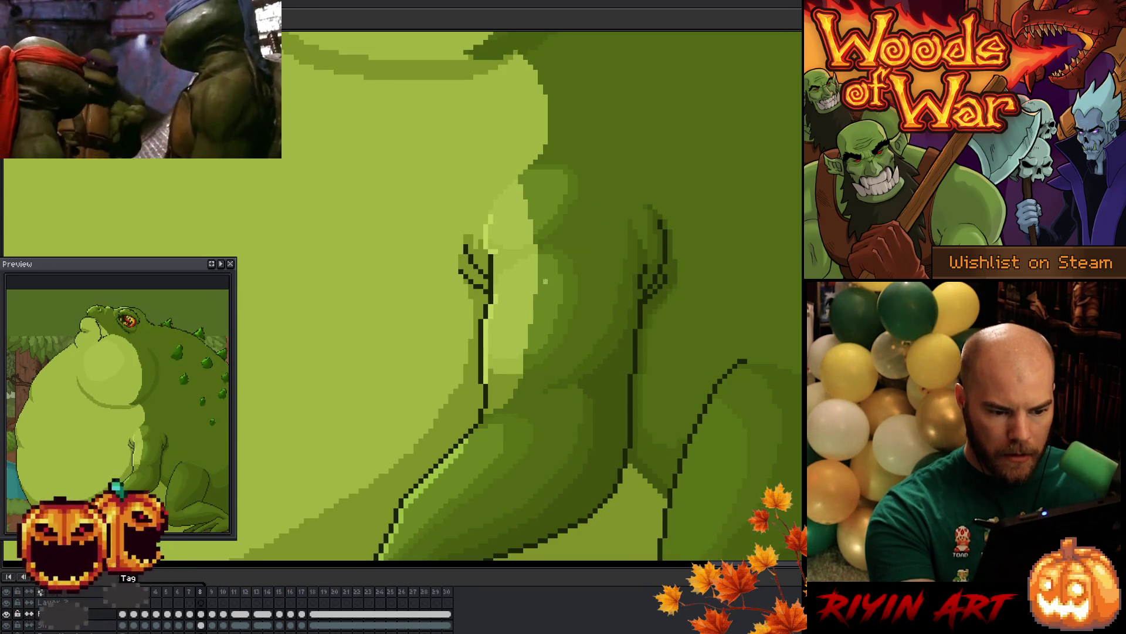
Toggle repeatedly between frames 7 and 8 to compare the arm lines
key("Left")
key("Right")
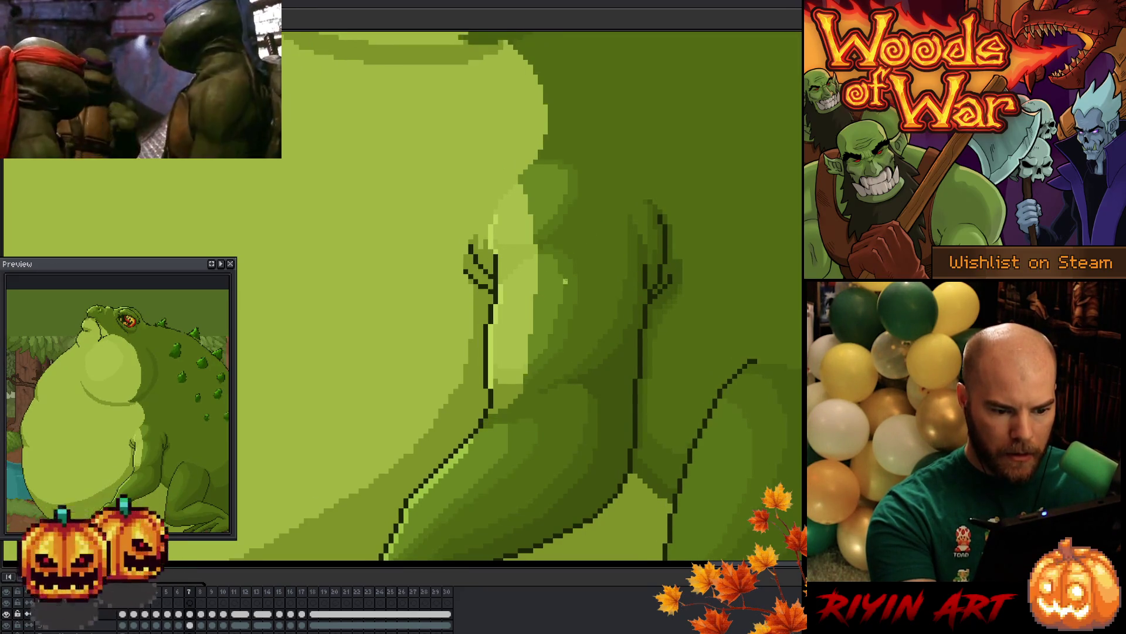
key("Left")
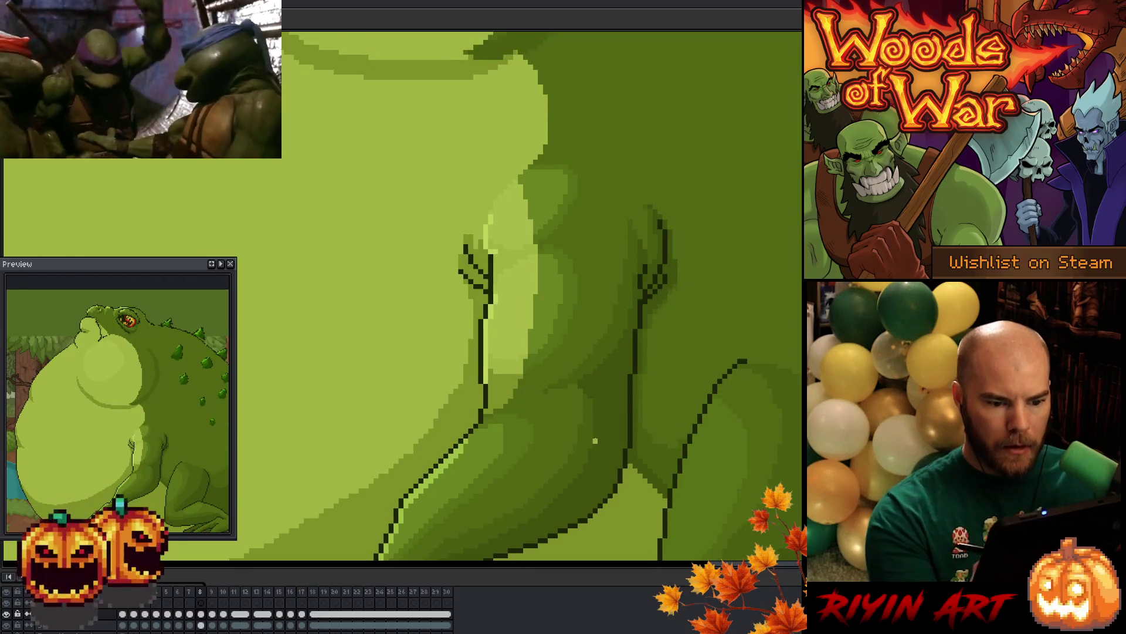
key("Left")
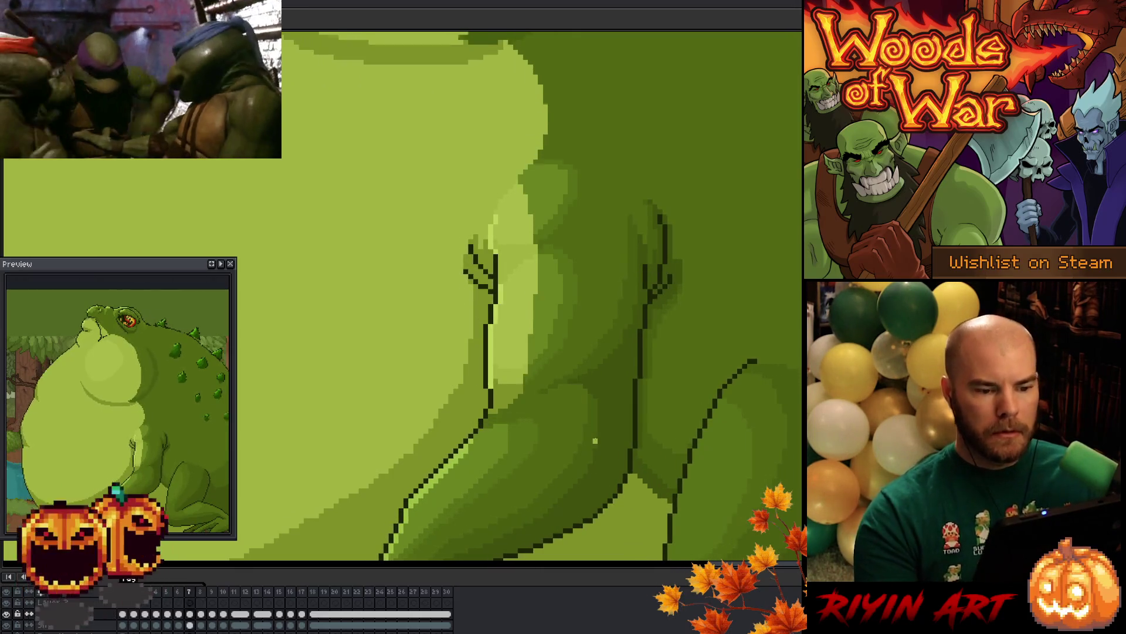
key("Right")
key("Left")
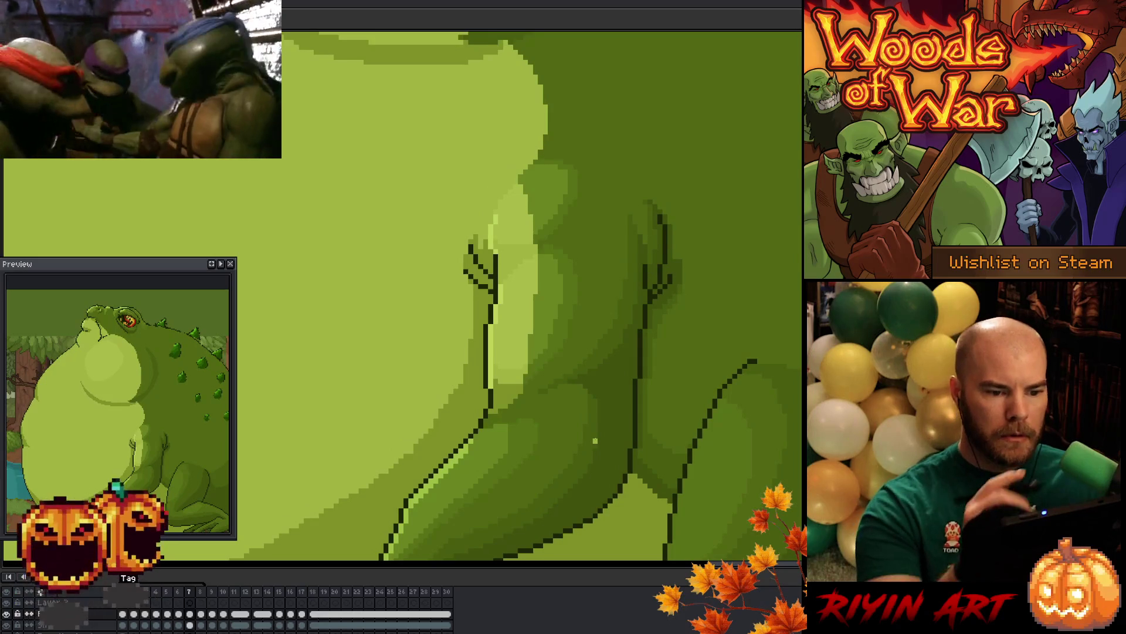
key("Right")
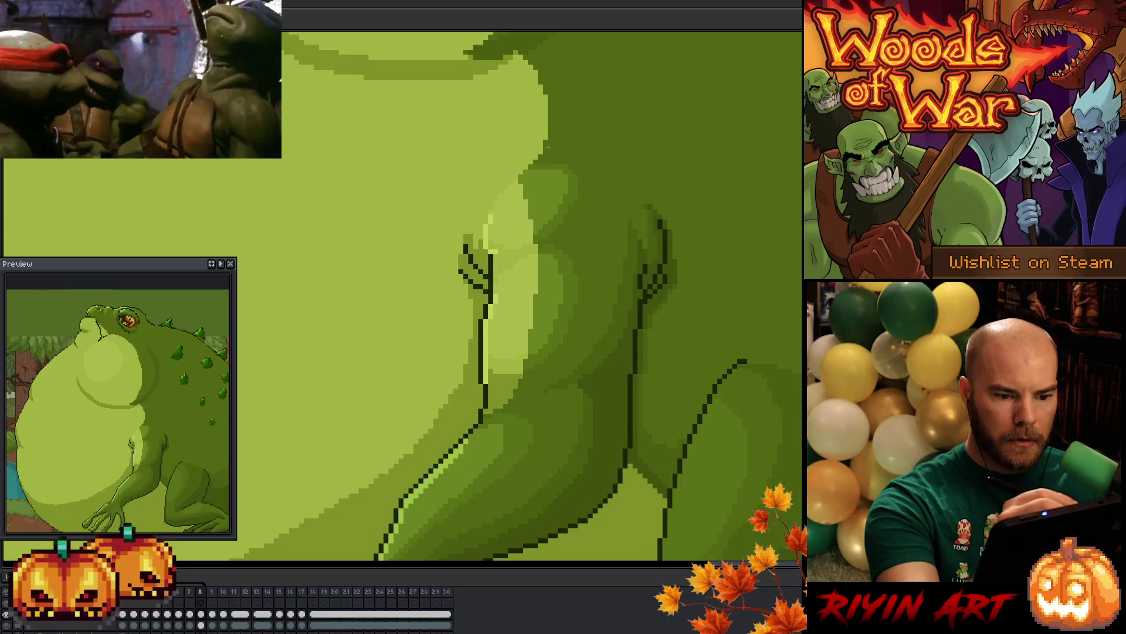
key("Left")
key("Right")
key("Left")
key("Right")
key("Left")
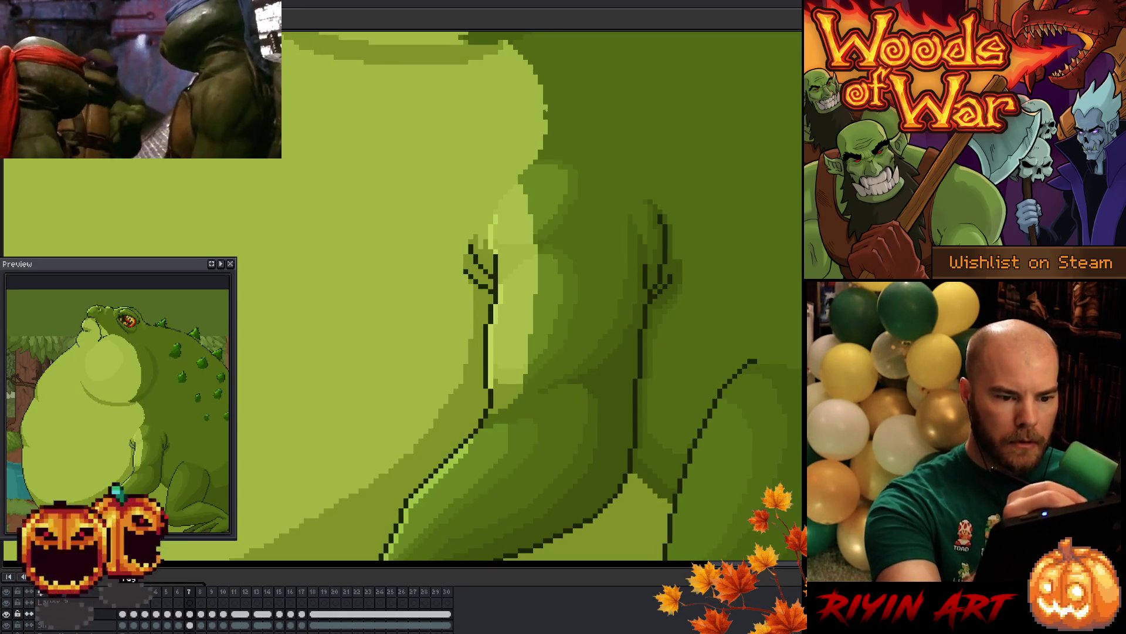
Step through frames 6 to 8, zoom out, and pan across the forest scene
key("Left")
key("Right")
key("Right")
key("Left")
key("Right")
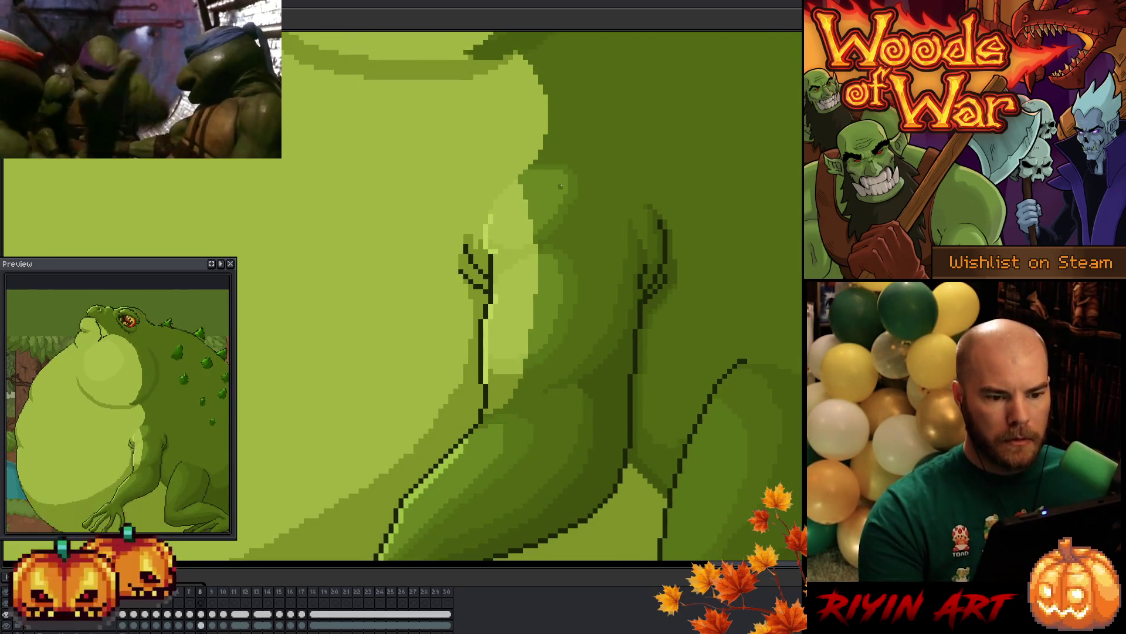
scroll(563, 282, "down", 2)
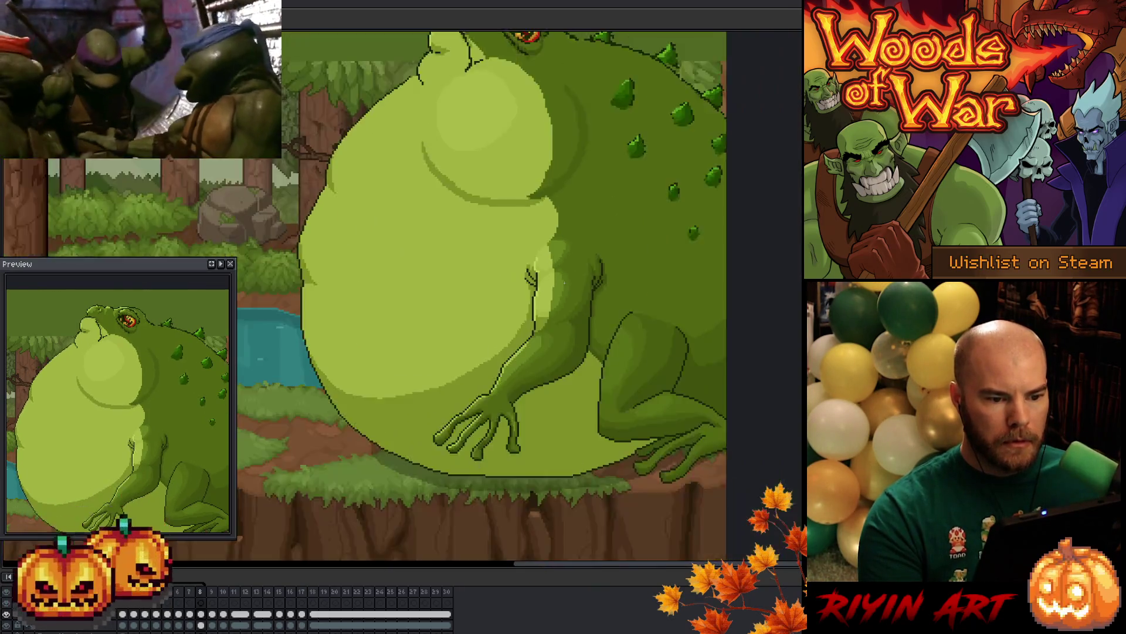
scroll(564, 283, "down", 1)
key("Left")
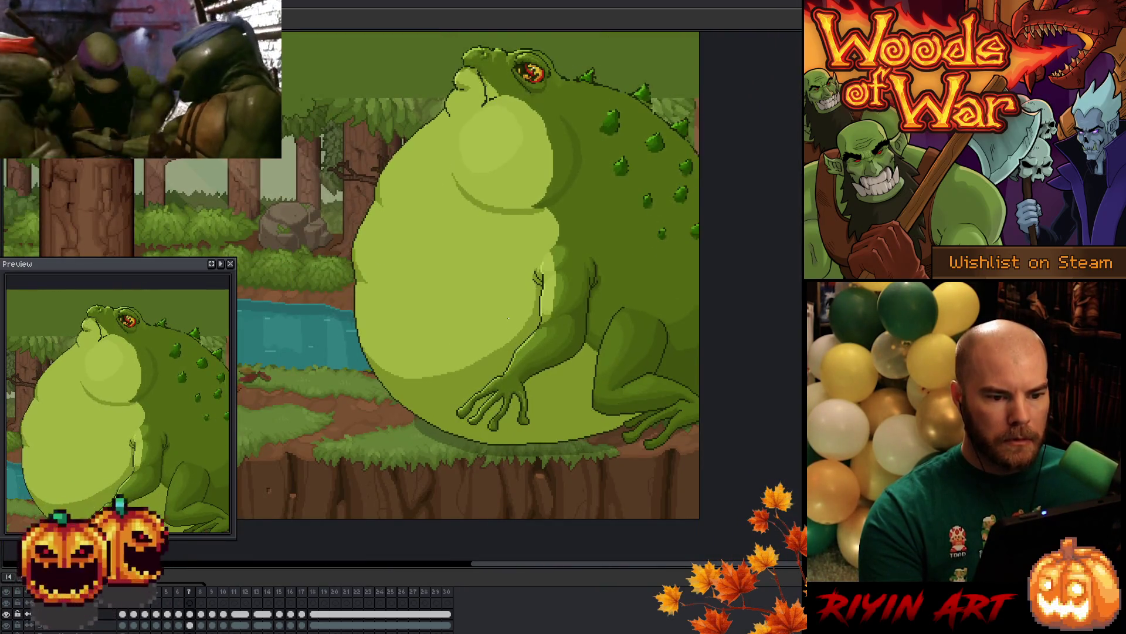
key("Right")
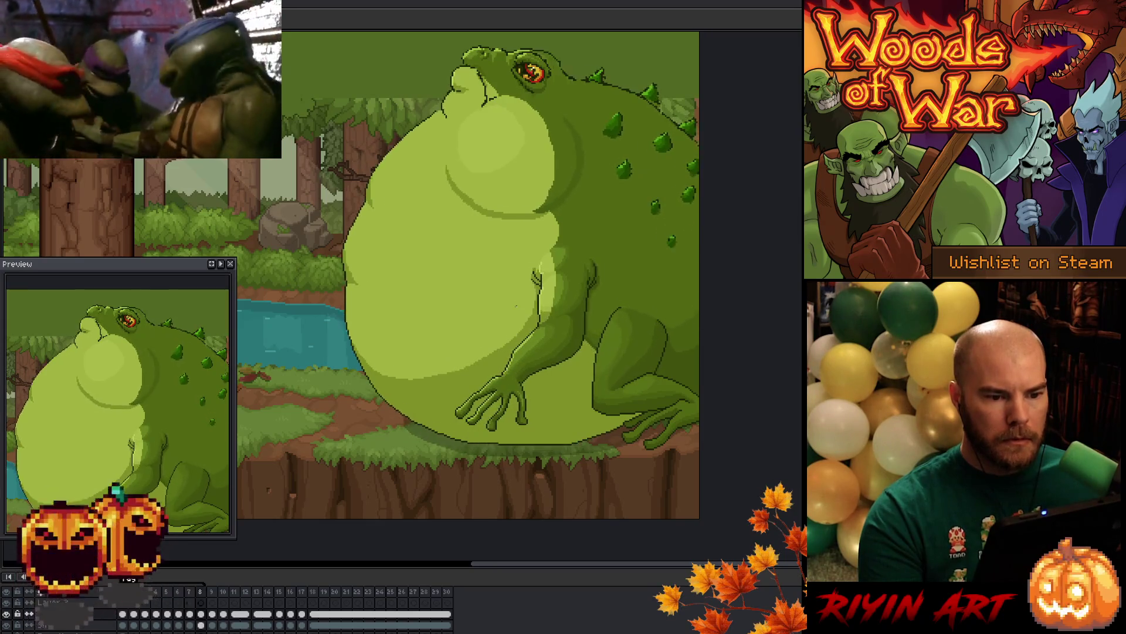
key("Left")
key("Right")
key("Left")
key("Left")
key("Right")
key("Right")
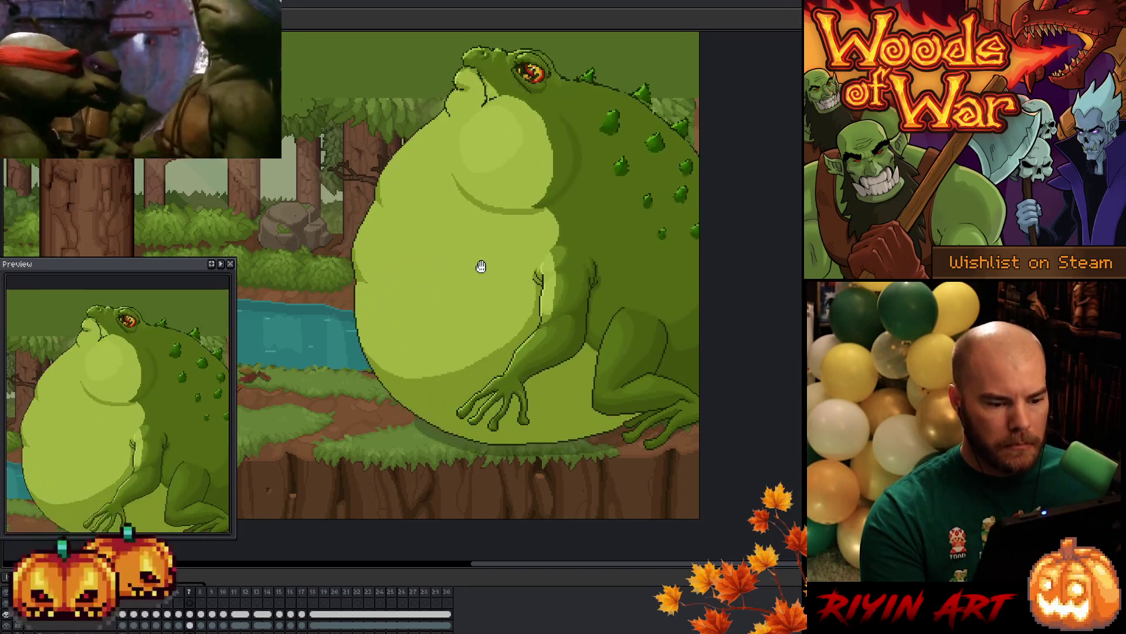
left_click_drag(465, 337, 506, 265)
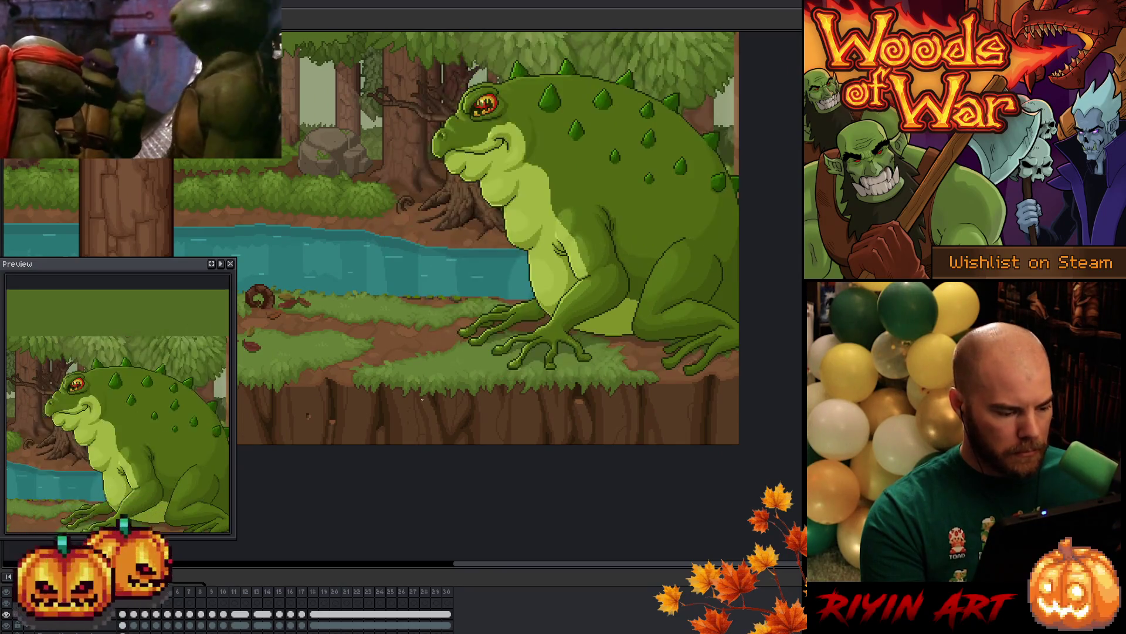
scroll(549, 366, "up", 2)
left_click_drag(613, 246, 540, 375)
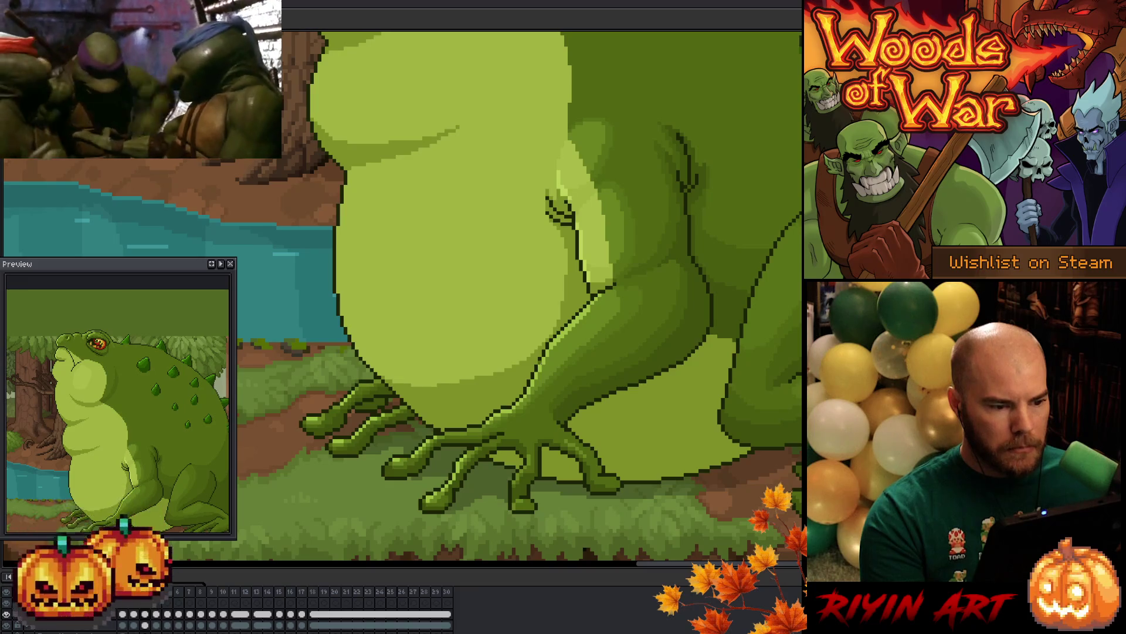
left_click_drag(470, 206, 552, 482)
scroll(385, 276, "up", 1)
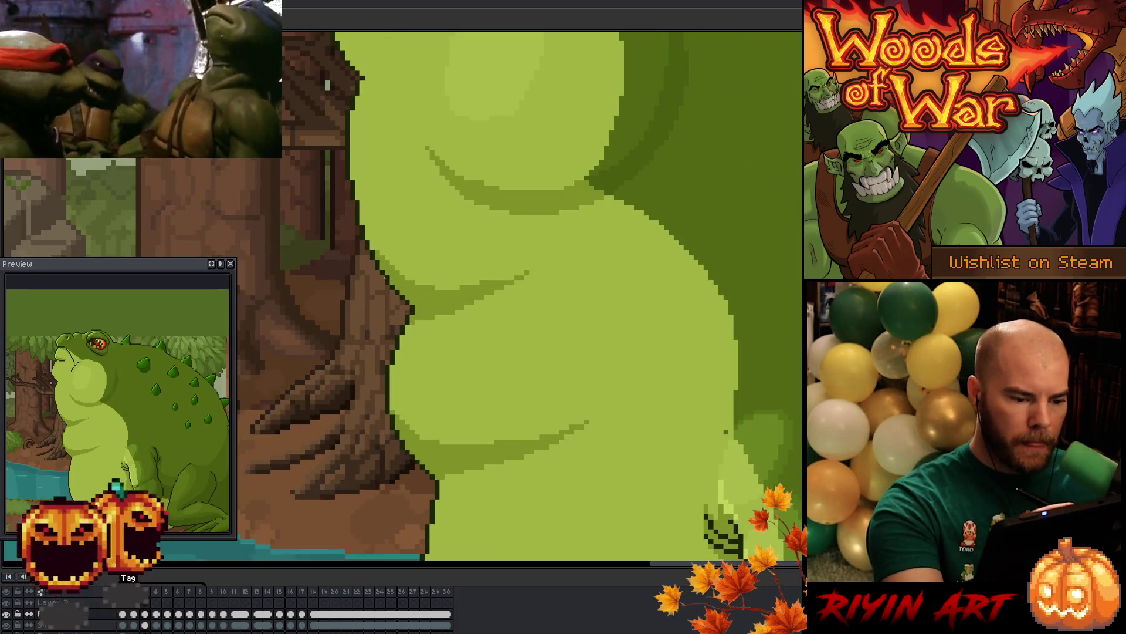
left_click_drag(442, 412, 439, 431)
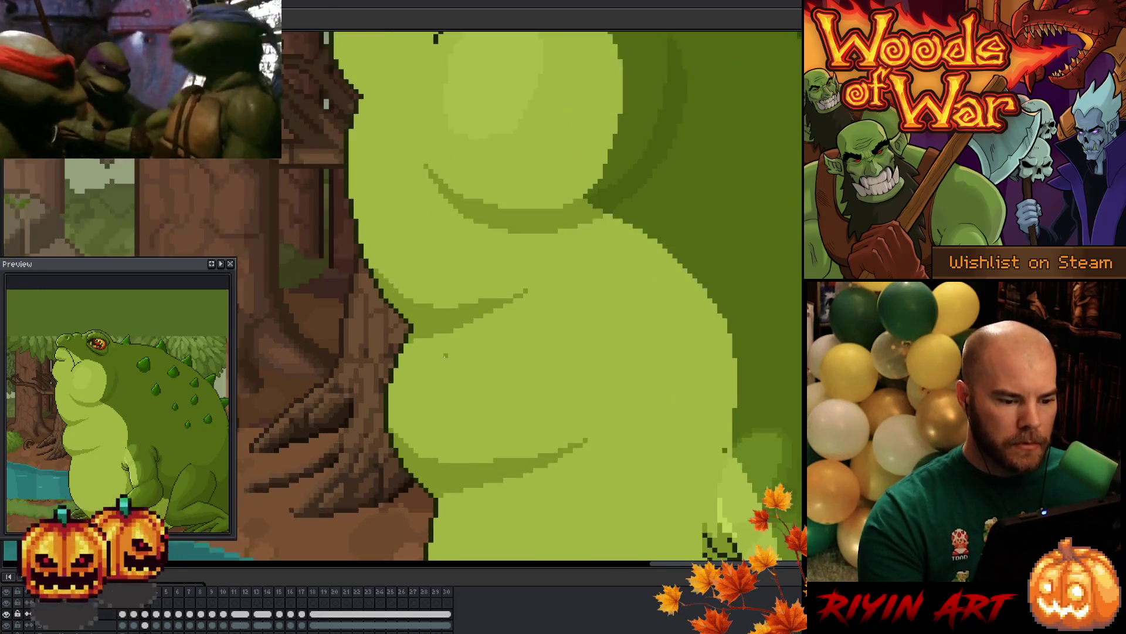
right_click(376, 236)
left_click_drag(381, 361, 391, 264)
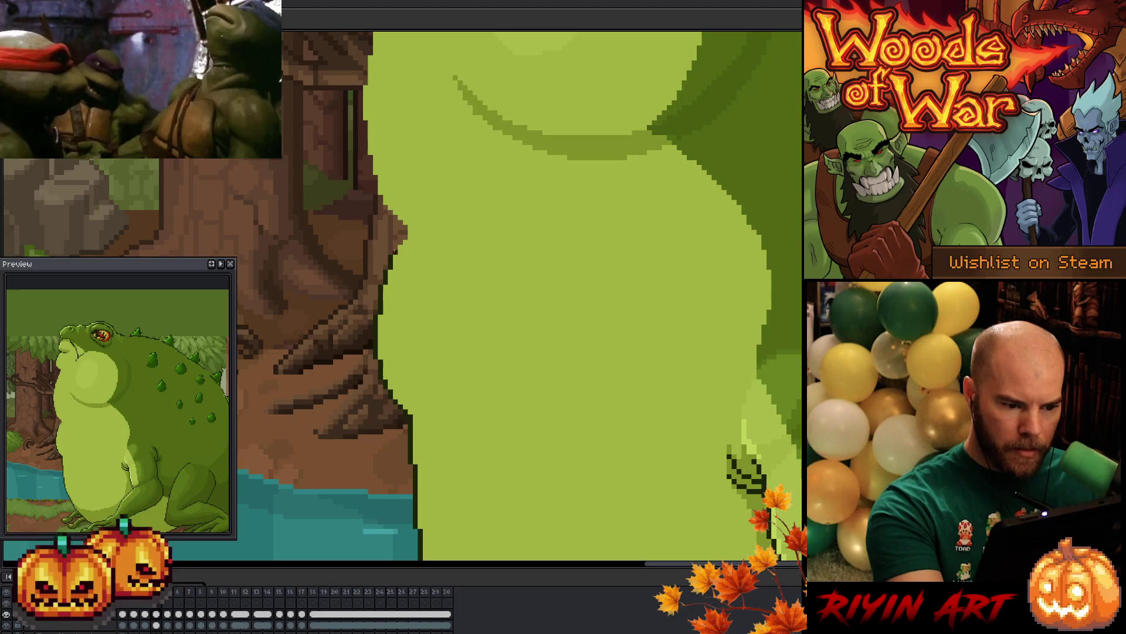
left_click_drag(443, 289, 487, 483)
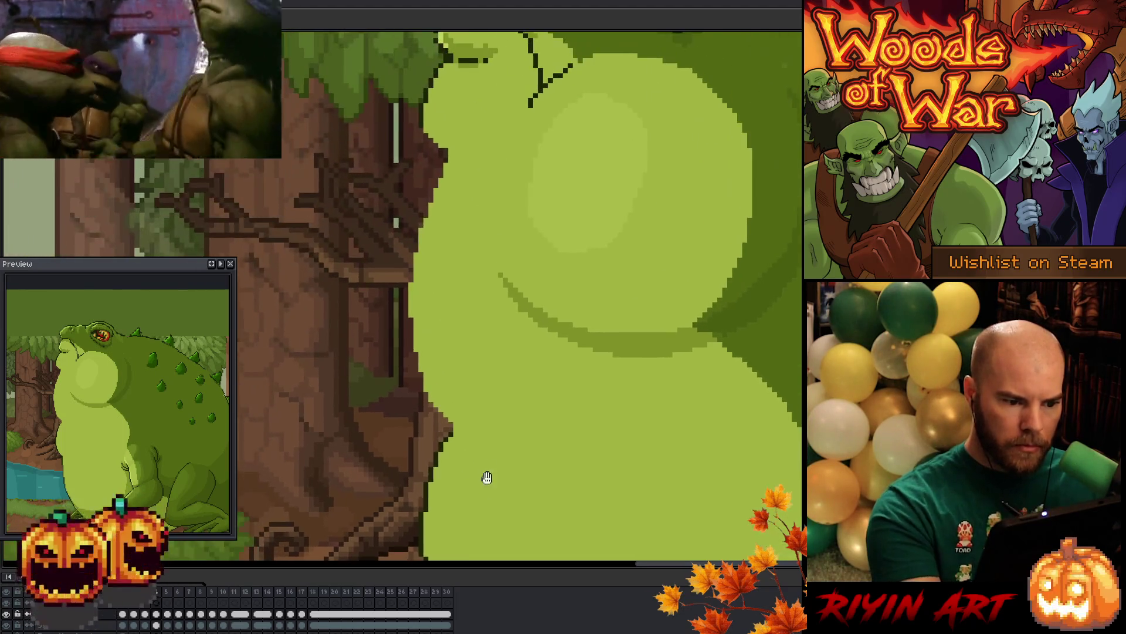
mouse_move(462, 430)
left_mouse_down()
mouse_move(440, 427)
mouse_move(385, 215)
mouse_move(422, 130)
mouse_move(472, 317)
mouse_move(480, 410)
left_mouse_up()
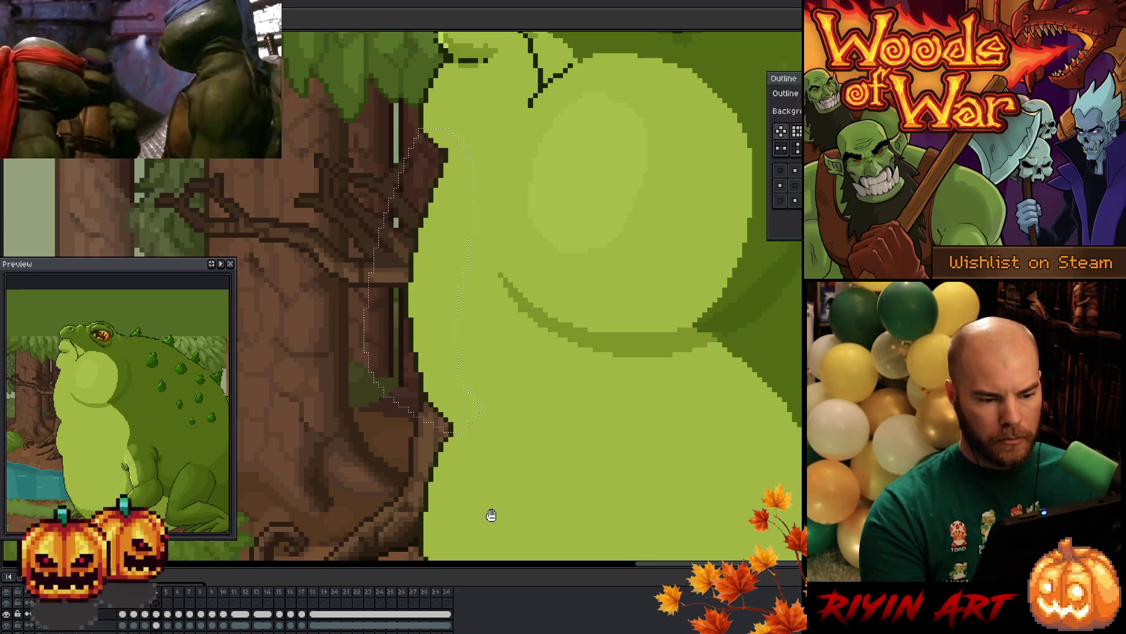
key("ctrl+d")
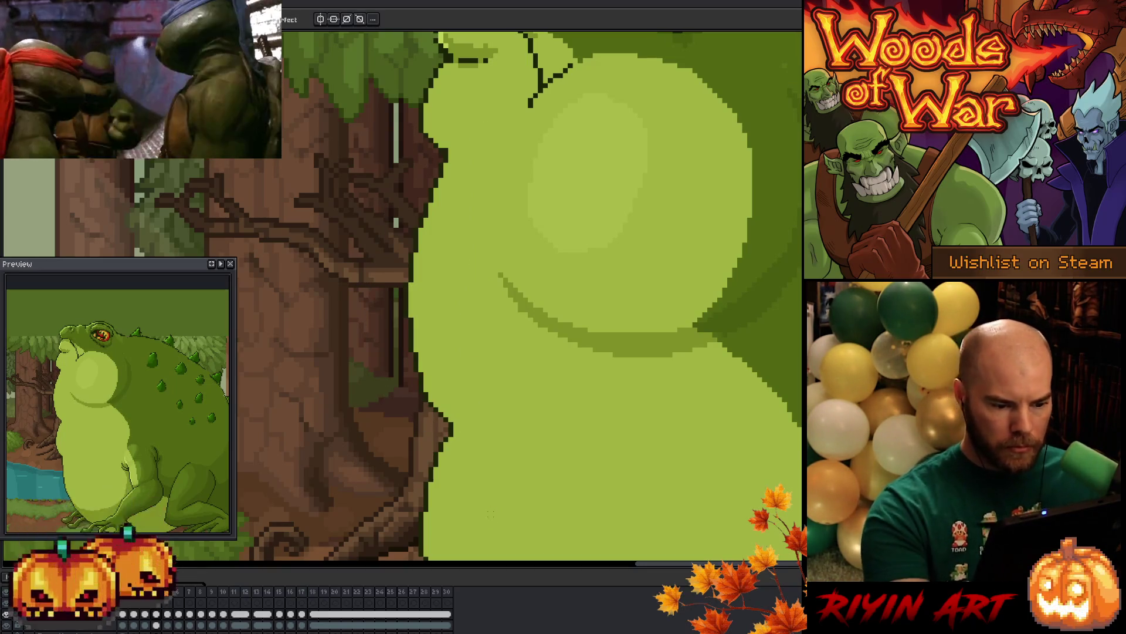
left_click_drag(453, 163, 469, 250)
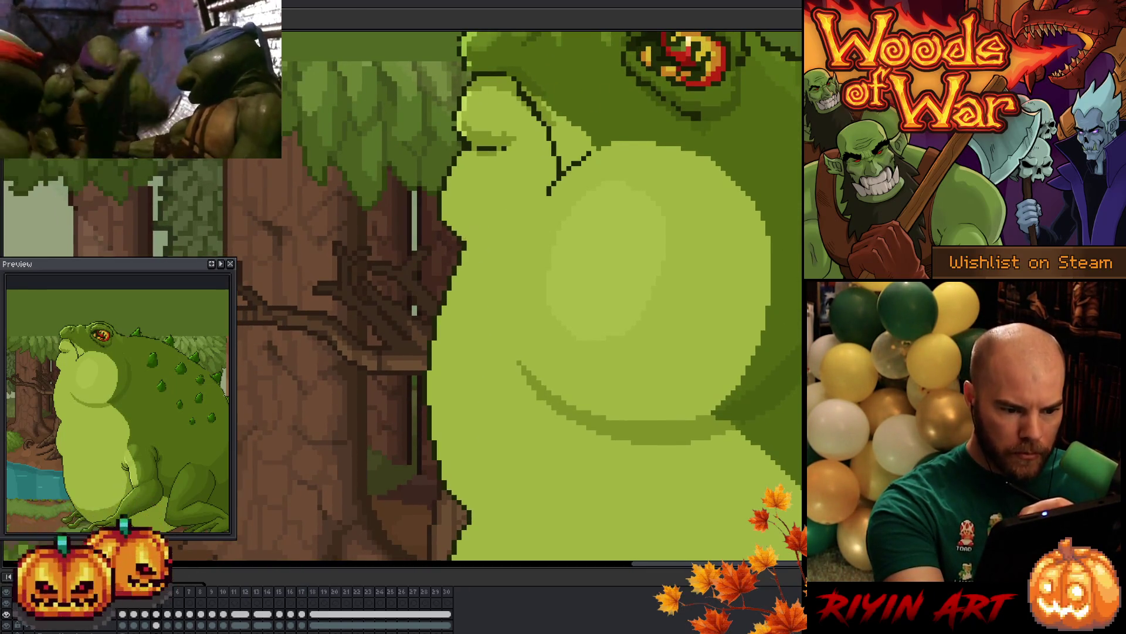
left_click_drag(483, 419, 480, 405)
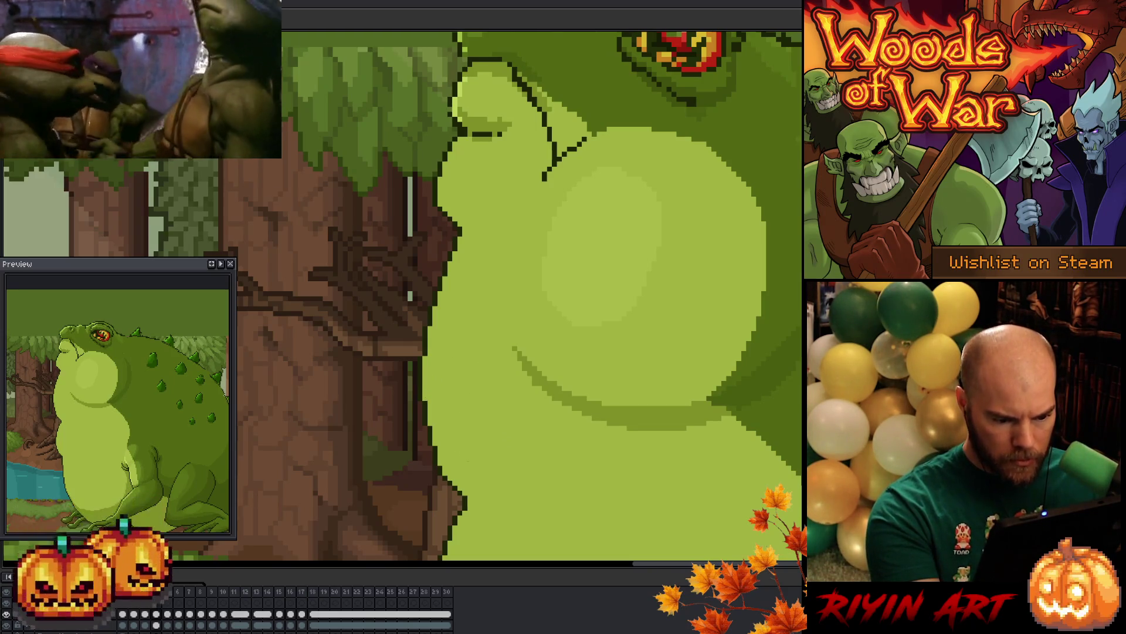
scroll(526, 456, "up", 5)
scroll(496, 455, "up", 3)
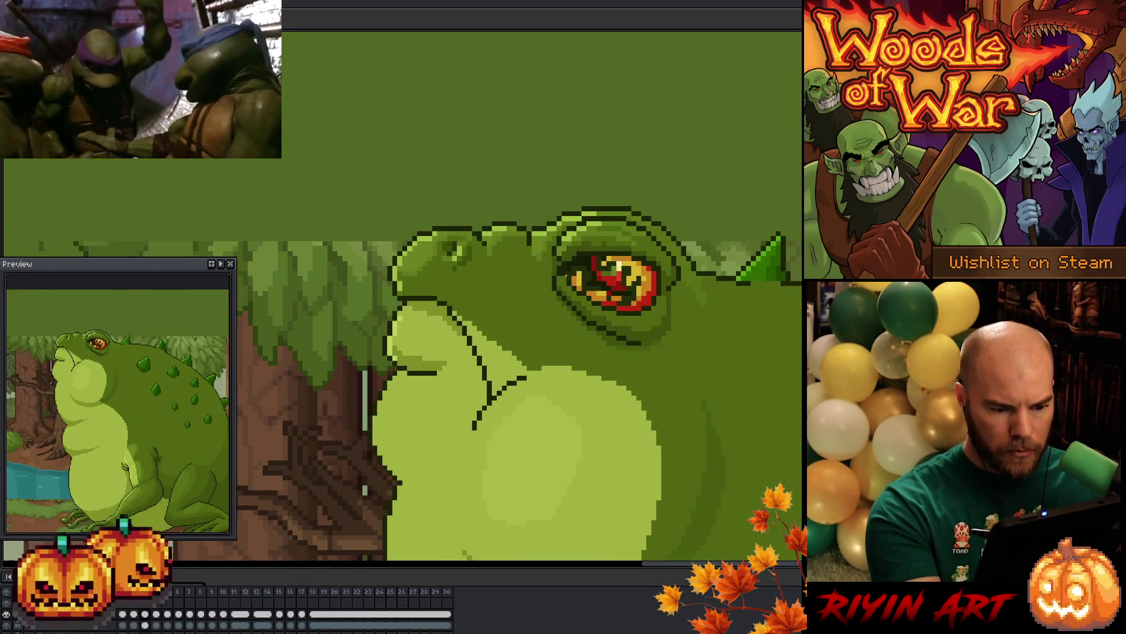
Step back a frame, compare it with its neighbour, and draw dark outline pixels along the head top
key("Left")
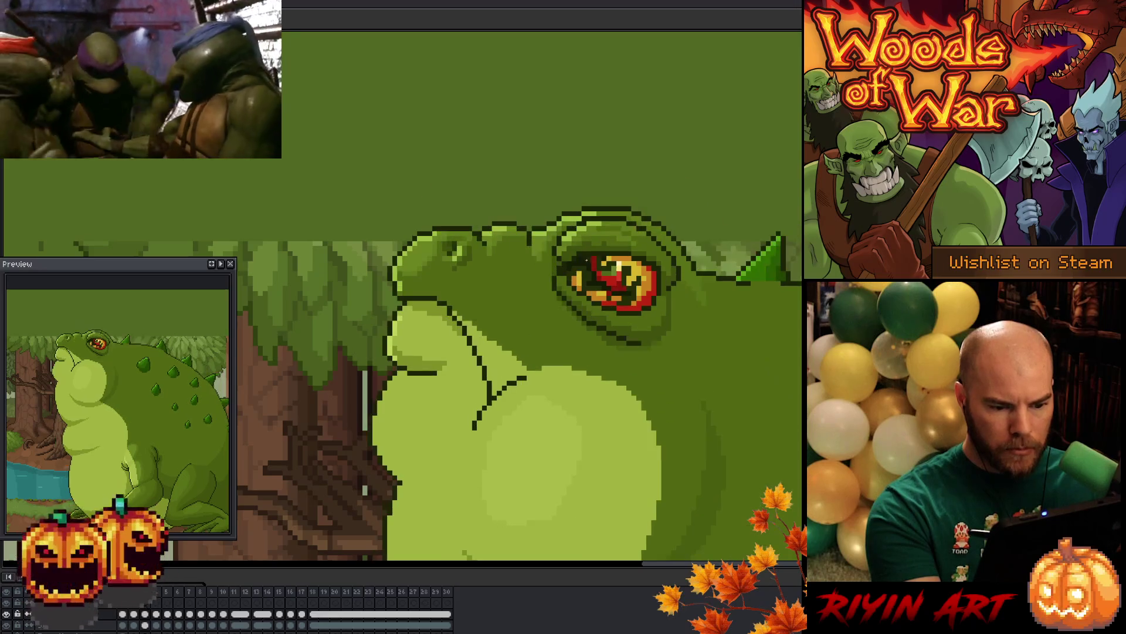
key("Right")
key("Right")
key("Left")
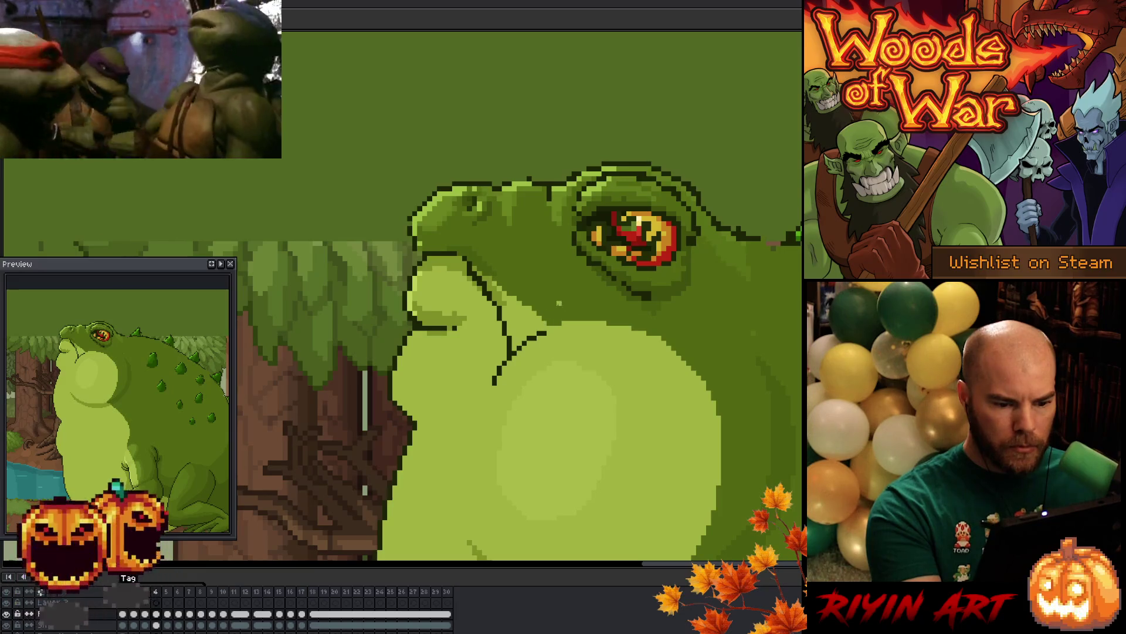
scroll(517, 352, "up", 3)
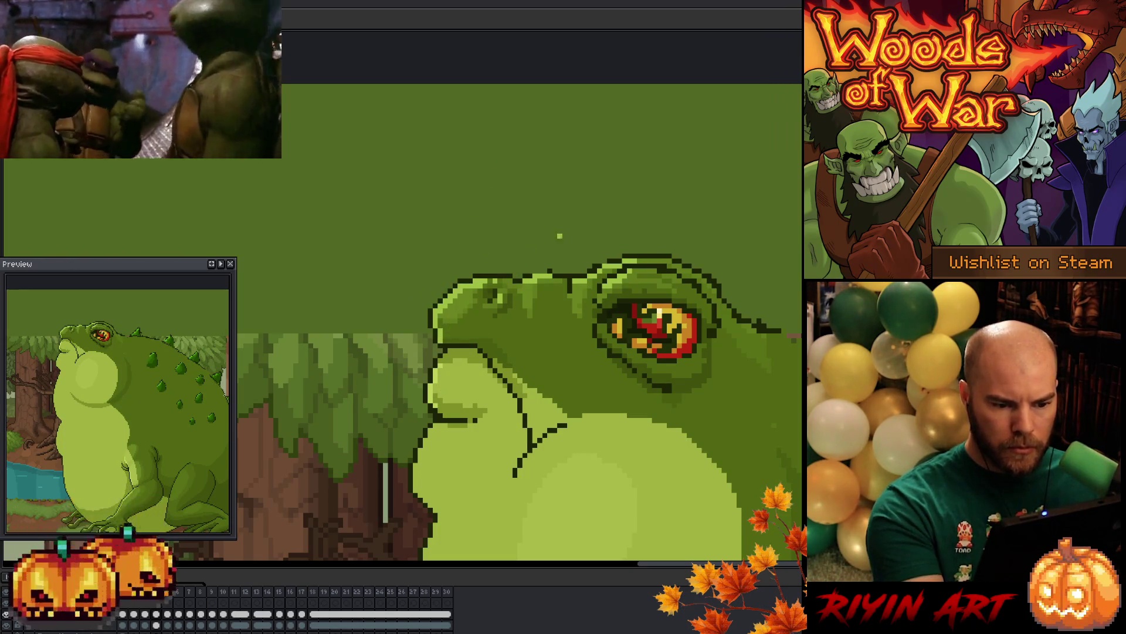
left_click_drag(555, 270, 534, 270)
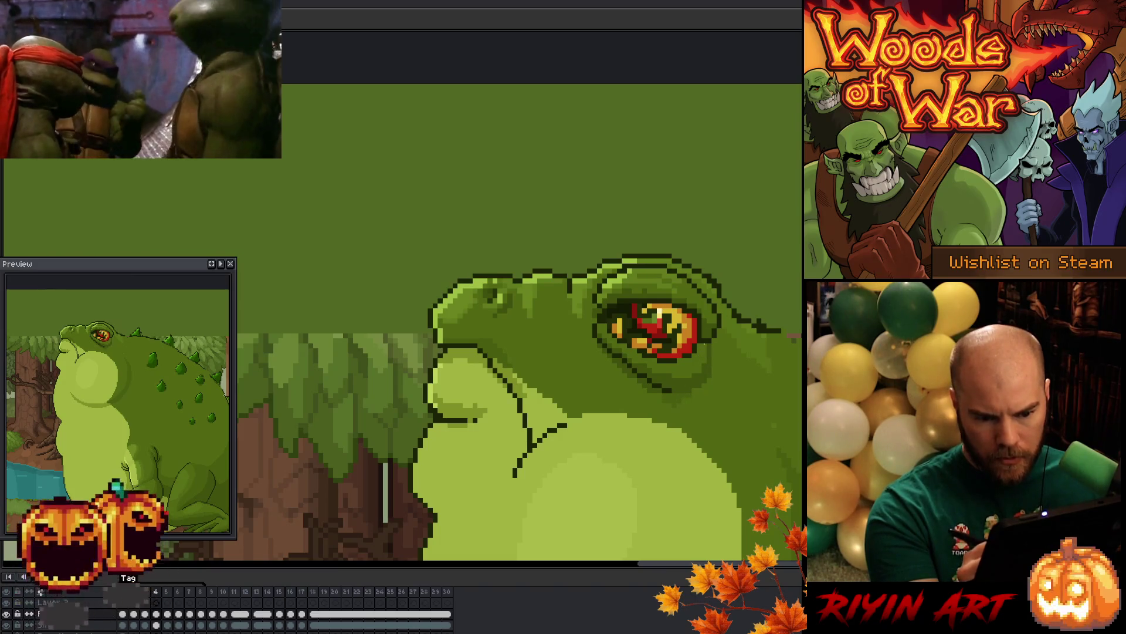
mouse_move(788, 416)
left_mouse_down()
mouse_move(729, 427)
mouse_move(704, 398)
left_mouse_up()
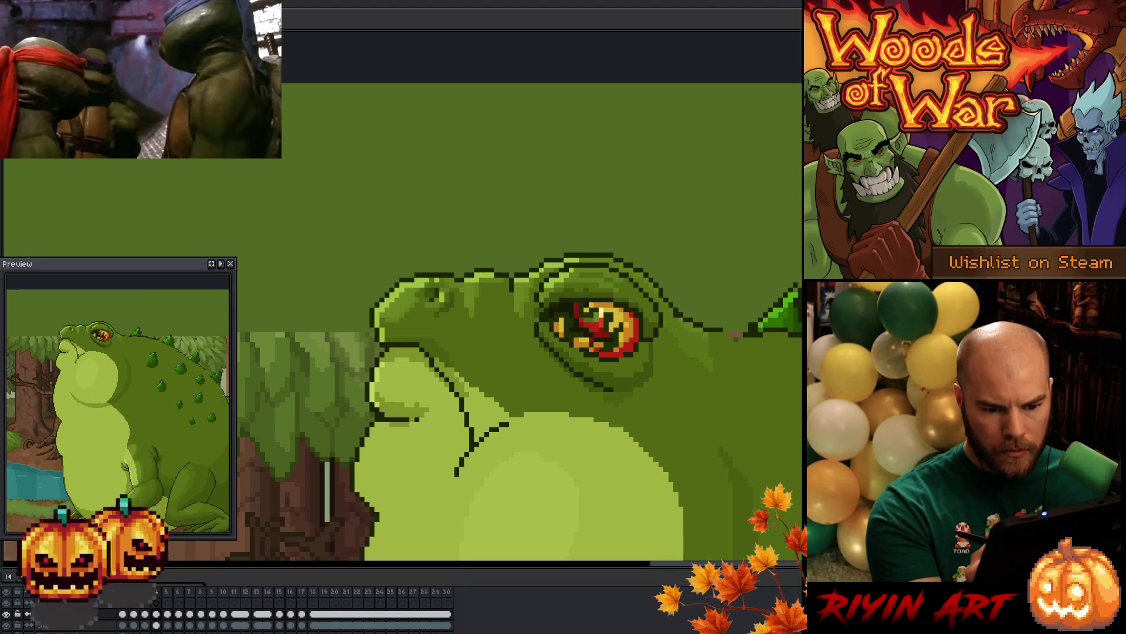
Undo a trial outline on the toad's back, save, and erase the stray chin outline stub
left_click(748, 331, "shift")
key("ctrl+z")
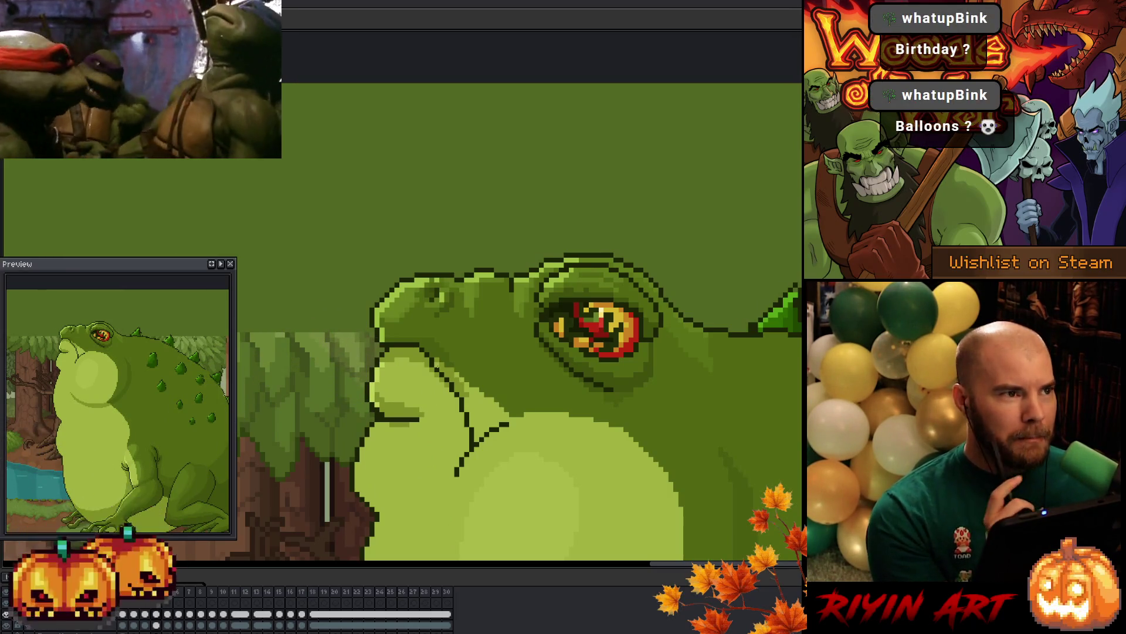
key("ctrl+s")
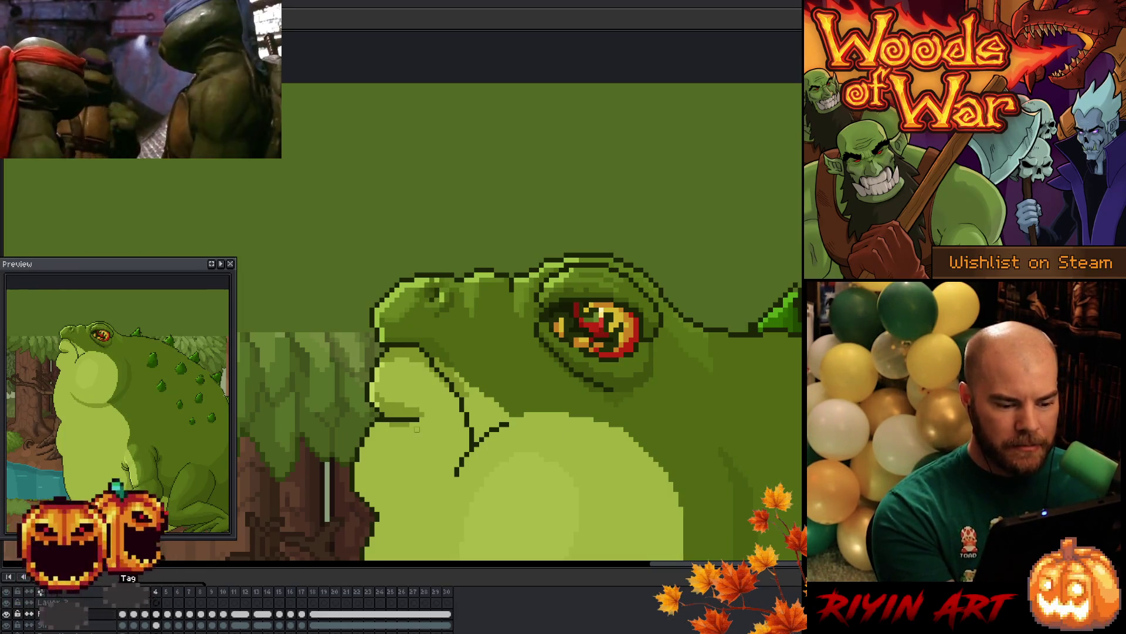
left_click(382, 419)
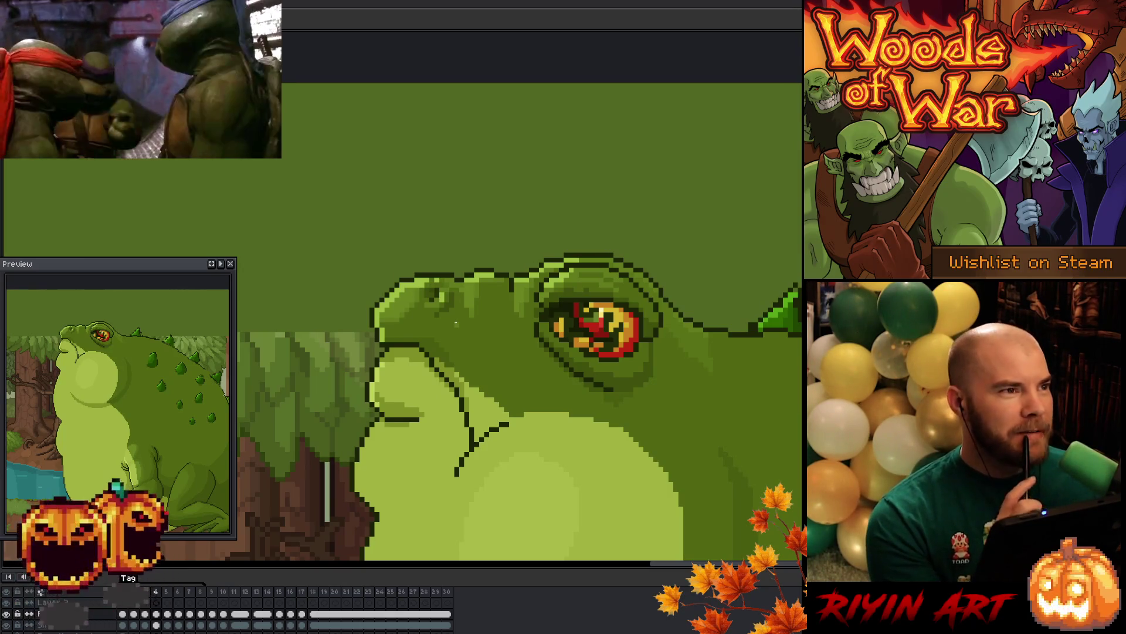
right_click(455, 322)
key("Escape")
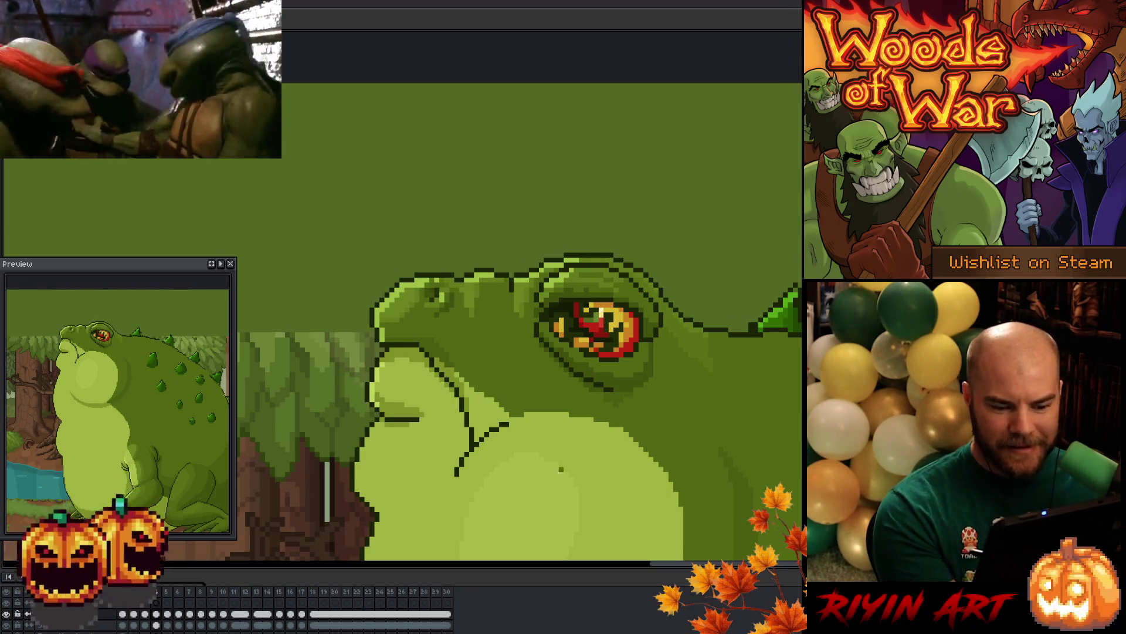
Pan around the toad's back and head, saving the file again
left_click_drag(551, 463, 554, 420)
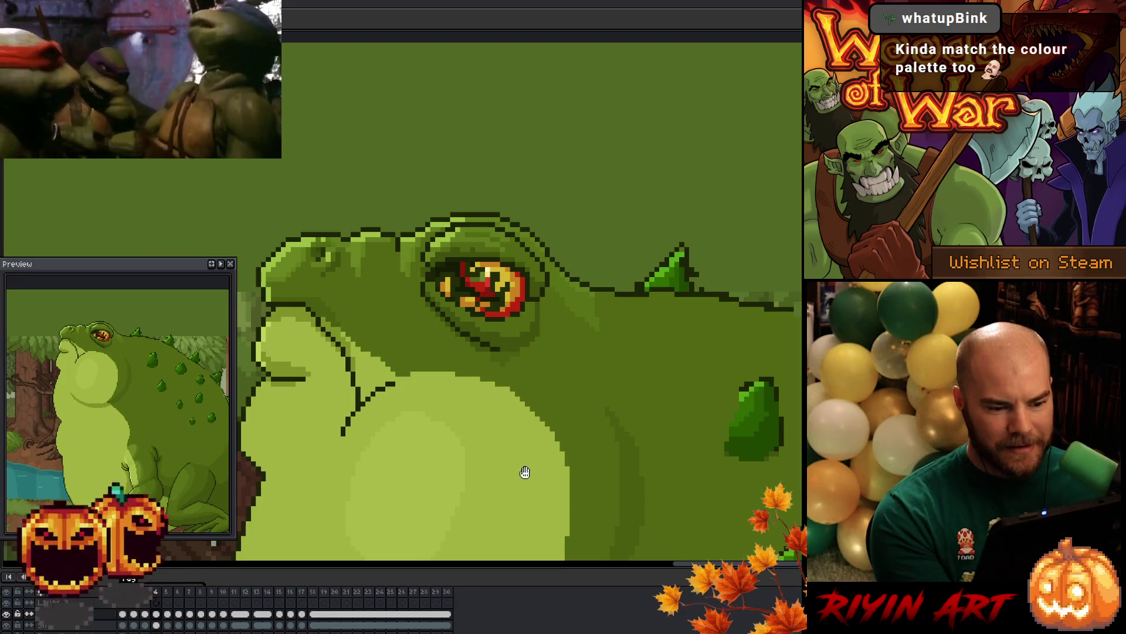
left_click_drag(500, 465, 565, 479)
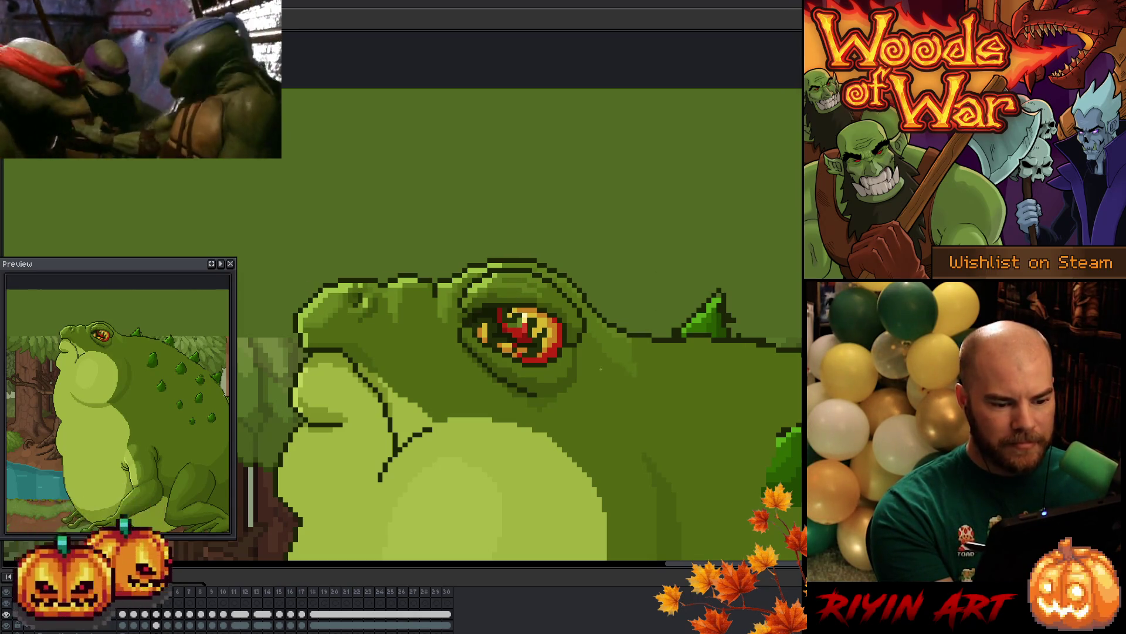
key("ctrl+s")
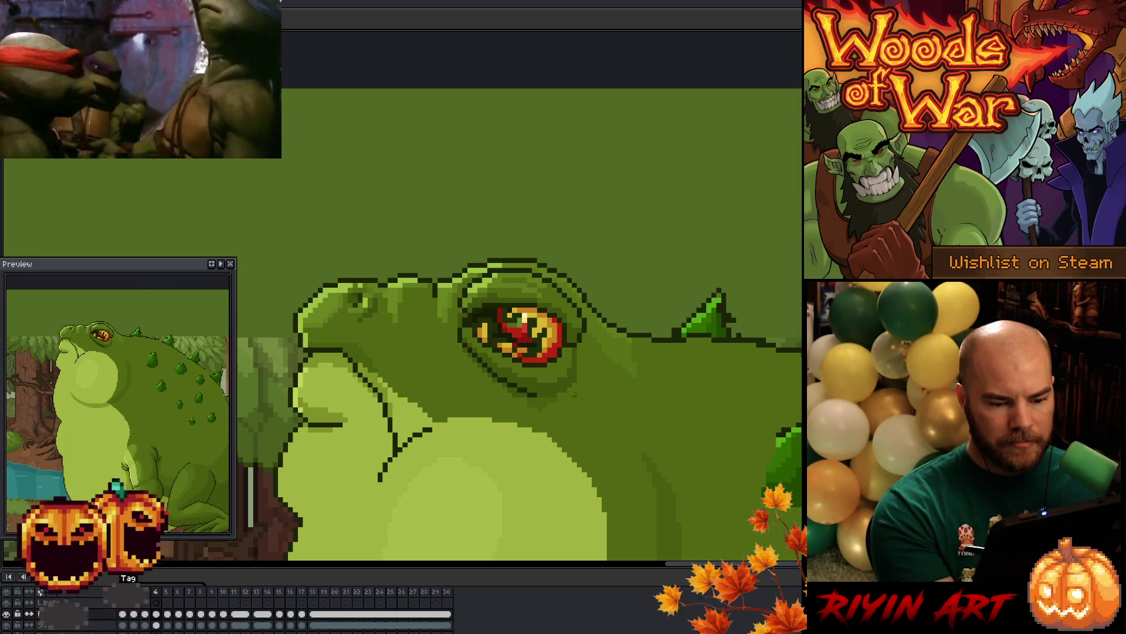
key("ctrl+s")
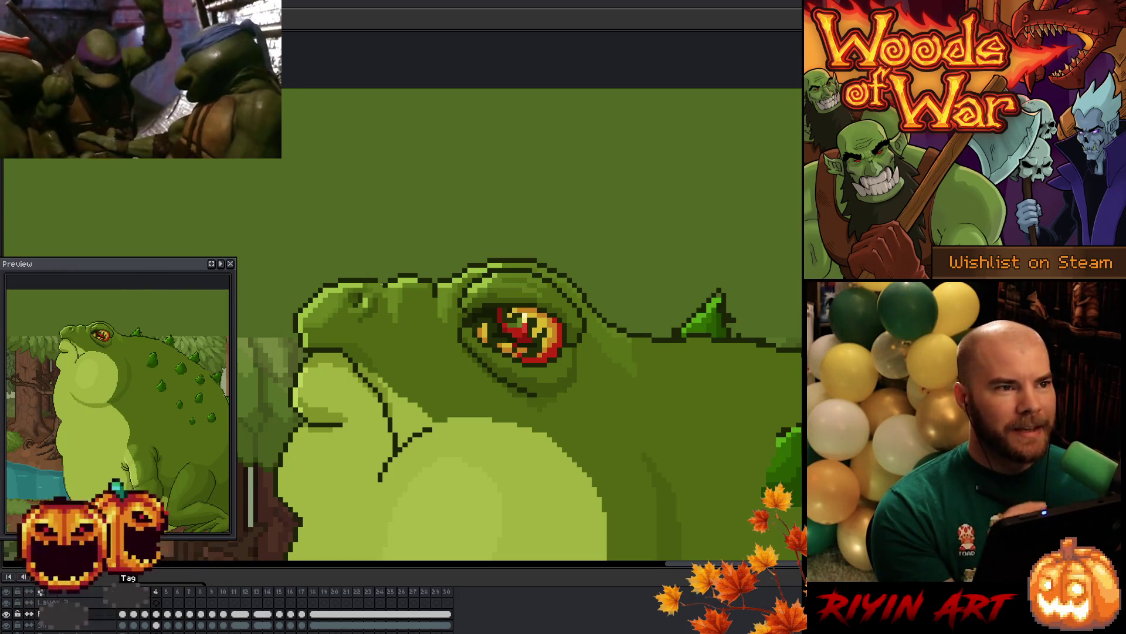
mouse_move(521, 434)
left_mouse_down()
mouse_move(508, 322)
mouse_move(591, 330)
left_mouse_up()
mouse_move(556, 391)
left_mouse_down()
mouse_move(522, 442)
mouse_move(547, 398)
left_mouse_up()
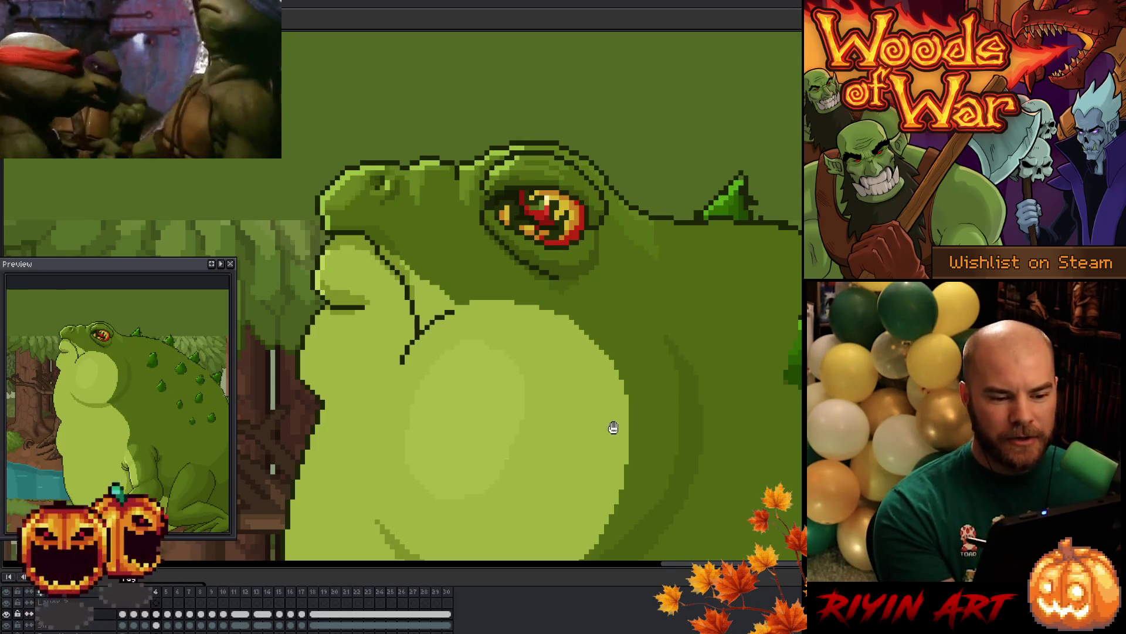
Centre the view on the throat and belly, pick Ellipse Marquee, and try then cancel a belly oval
left_click_drag(614, 427, 534, 397)
scroll(535, 399, "down", 3)
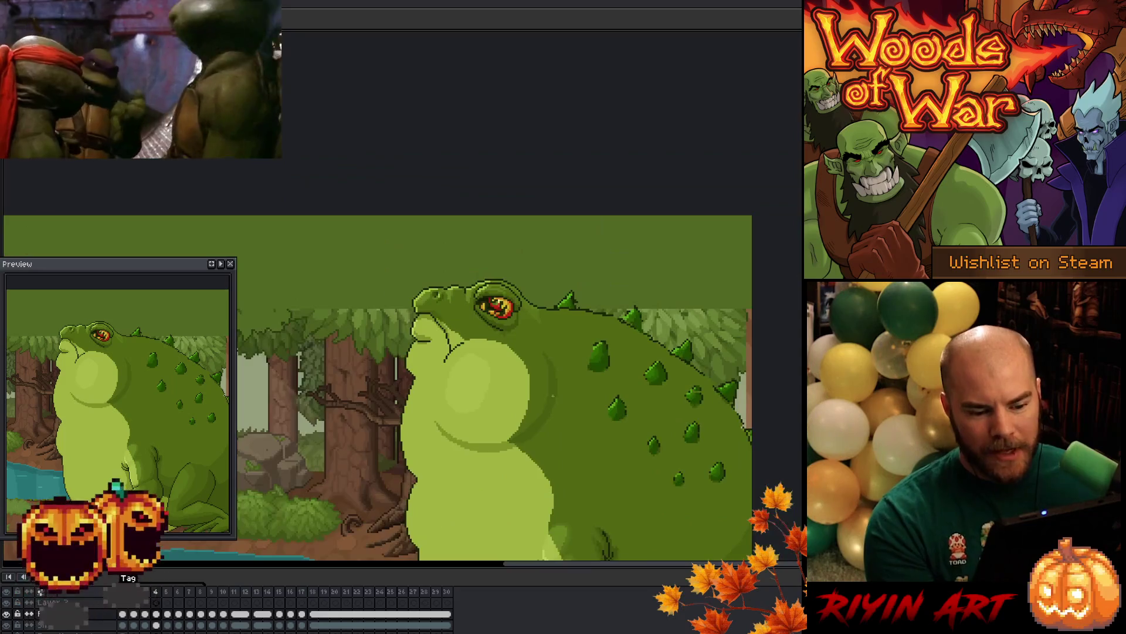
left_click_drag(585, 433, 573, 332)
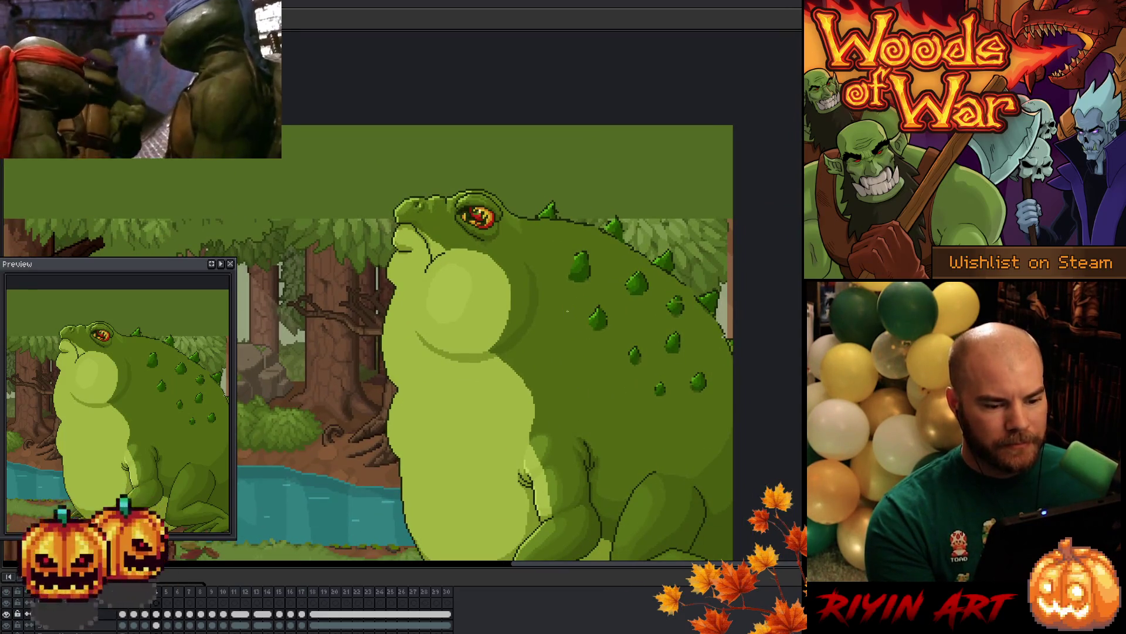
scroll(542, 302, "up", 1)
scroll(499, 299, "down", 1)
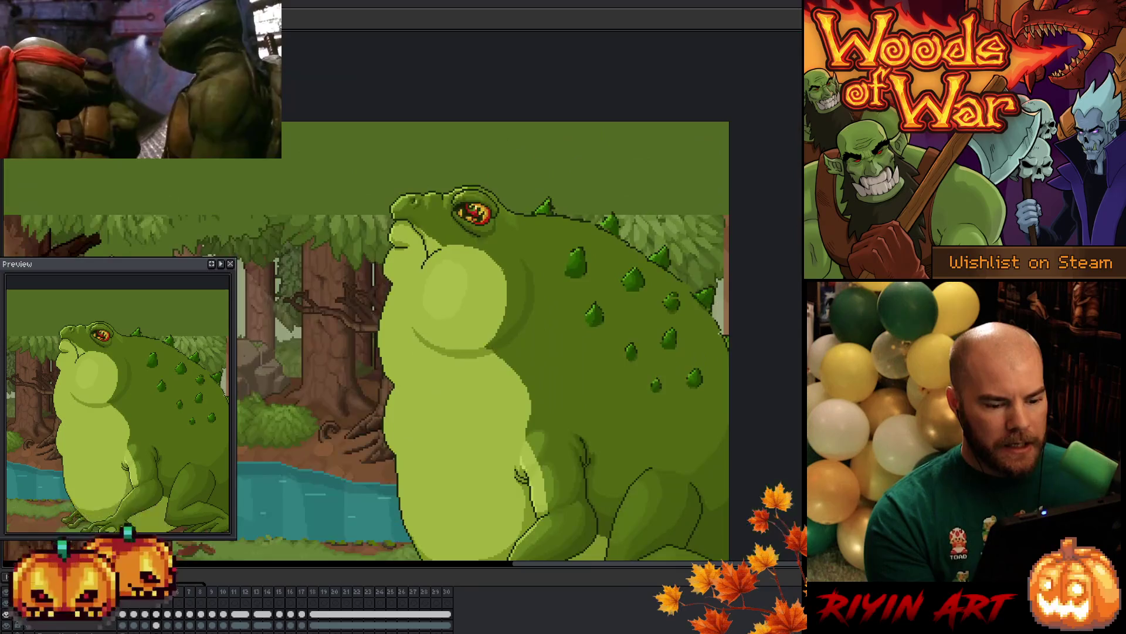
scroll(461, 295, "up", 1)
left_click_drag(460, 295, 491, 310)
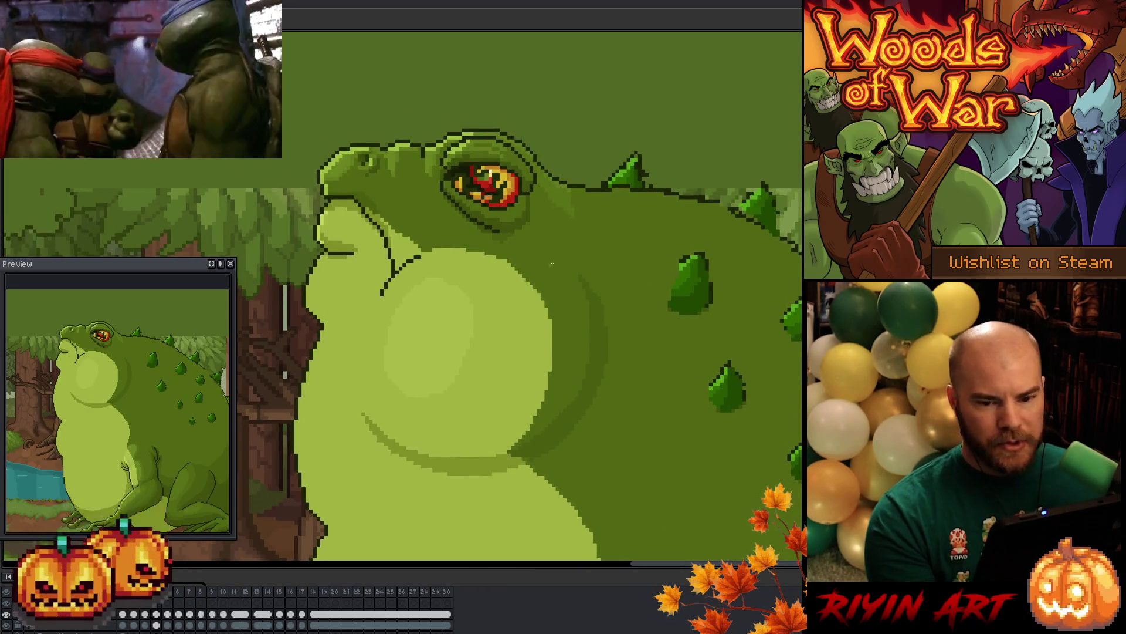
key("b")
key("e")
mouse_move(315, 192)
left_mouse_down()
mouse_move(410, 352)
mouse_move(545, 455)
left_mouse_up()
key("ctrl+z")
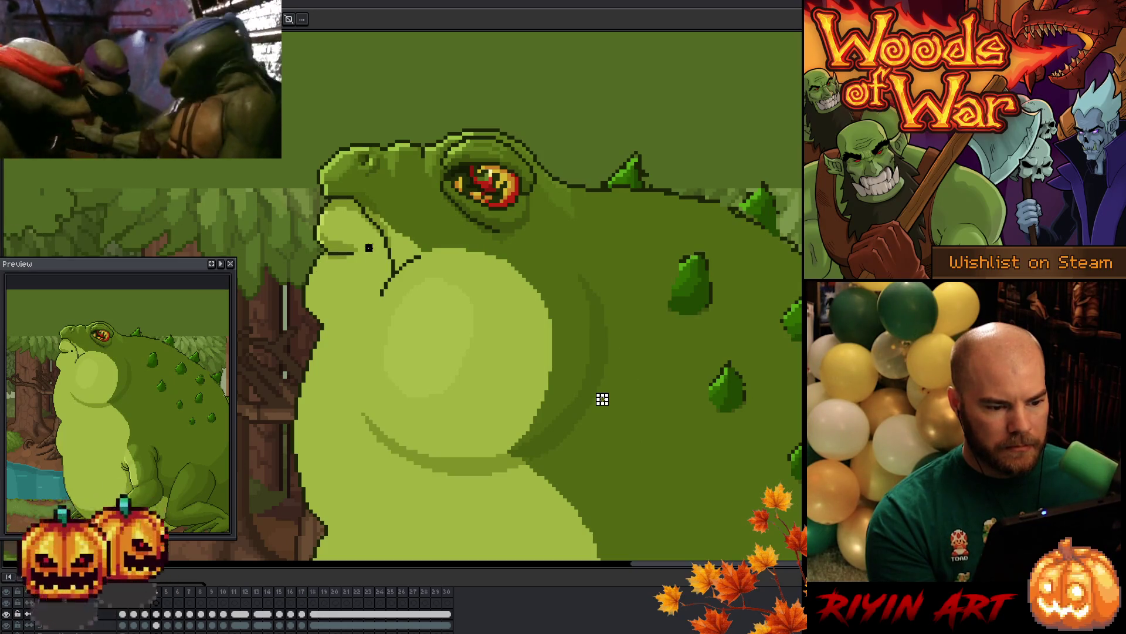
Select an oval around the belly highlight and clear it on Layer 3, frame 4
mouse_move(366, 216)
left_mouse_down()
mouse_move(516, 463)
mouse_move(573, 460)
mouse_move(565, 422)
left_mouse_up()
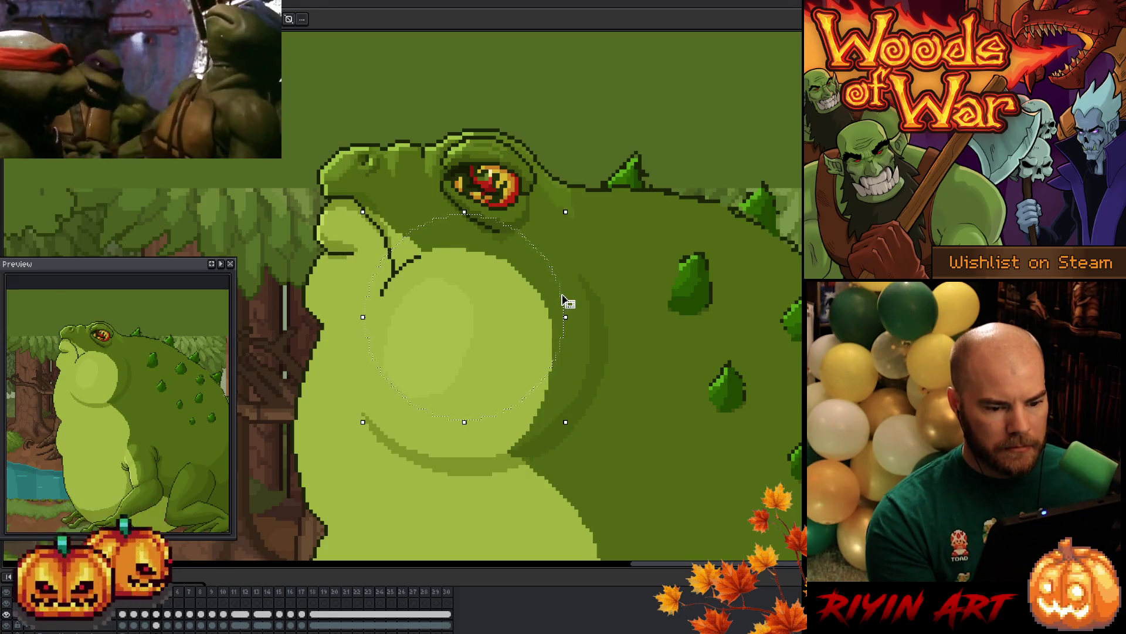
left_click(563, 333)
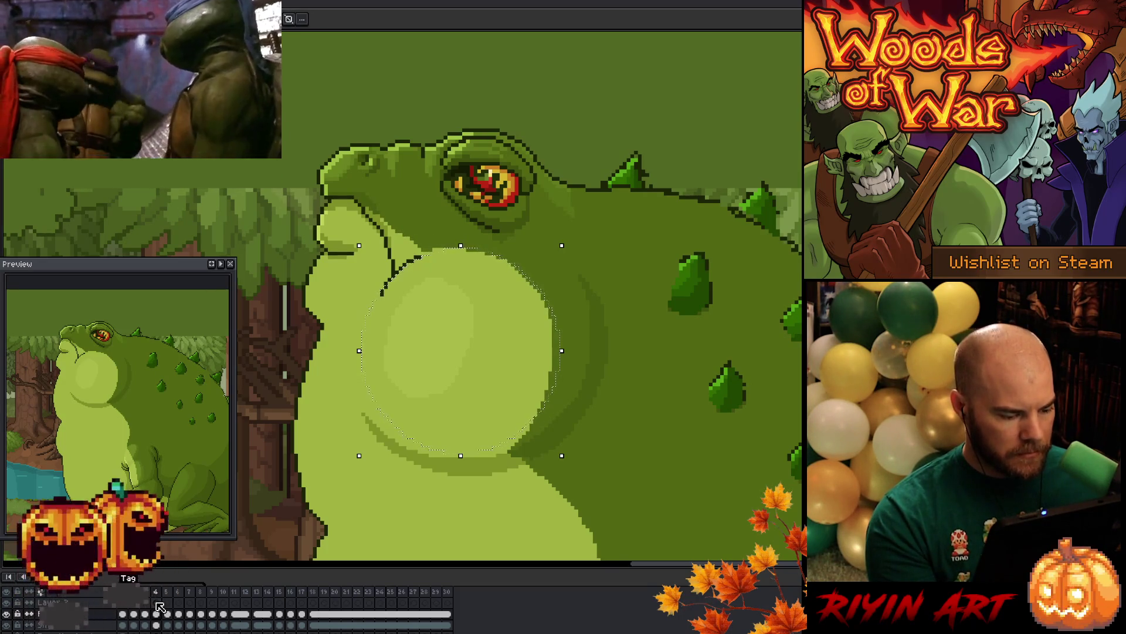
left_click(157, 603)
key("Delete")
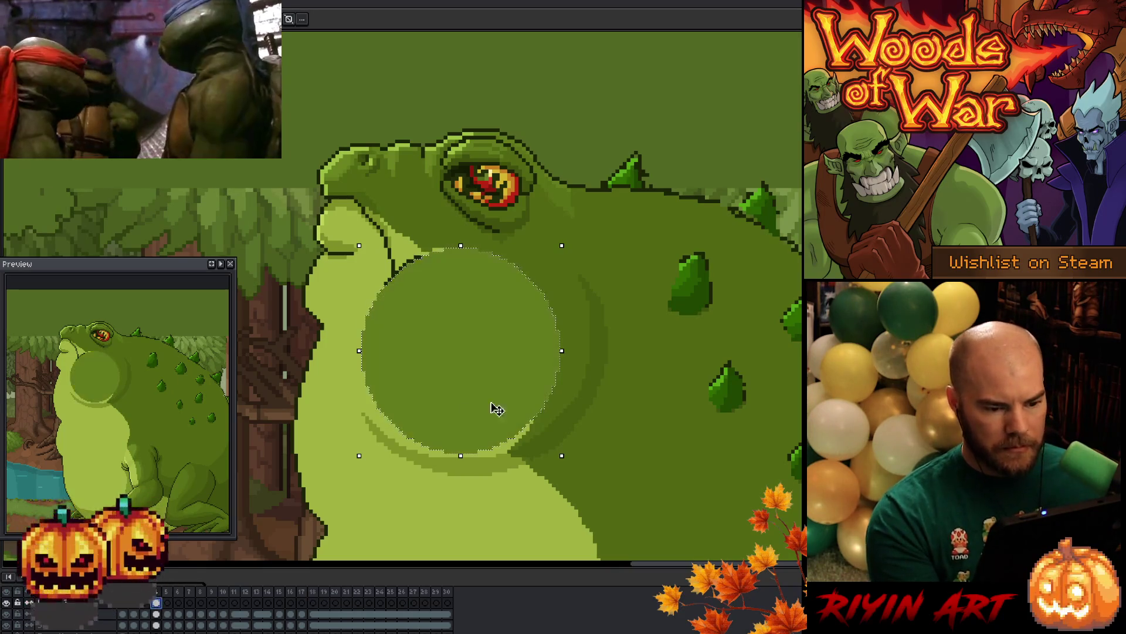
Reshape the belly oval taller and wider left, narrow its right side slightly, and apply
mouse_move(560, 454)
left_mouse_down()
mouse_move(566, 465)
mouse_move(533, 471)
mouse_move(562, 464)
mouse_move(536, 472)
mouse_move(581, 477)
left_mouse_up()
mouse_move(473, 248)
left_mouse_down()
mouse_move(467, 282)
mouse_move(460, 252)
left_mouse_up()
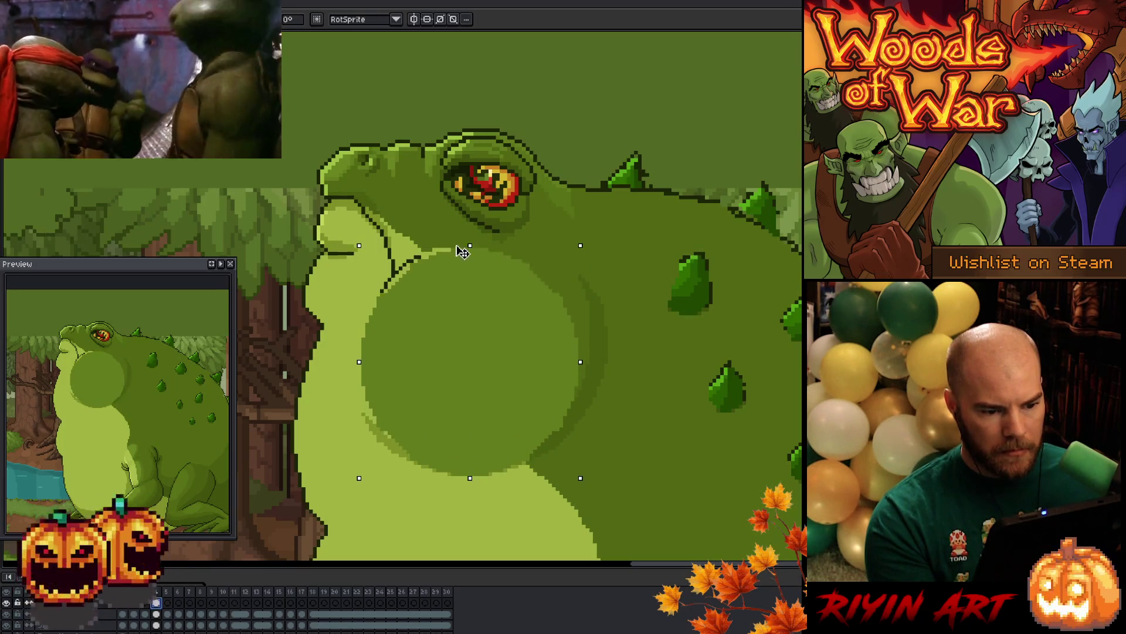
left_click_drag(356, 363, 344, 363)
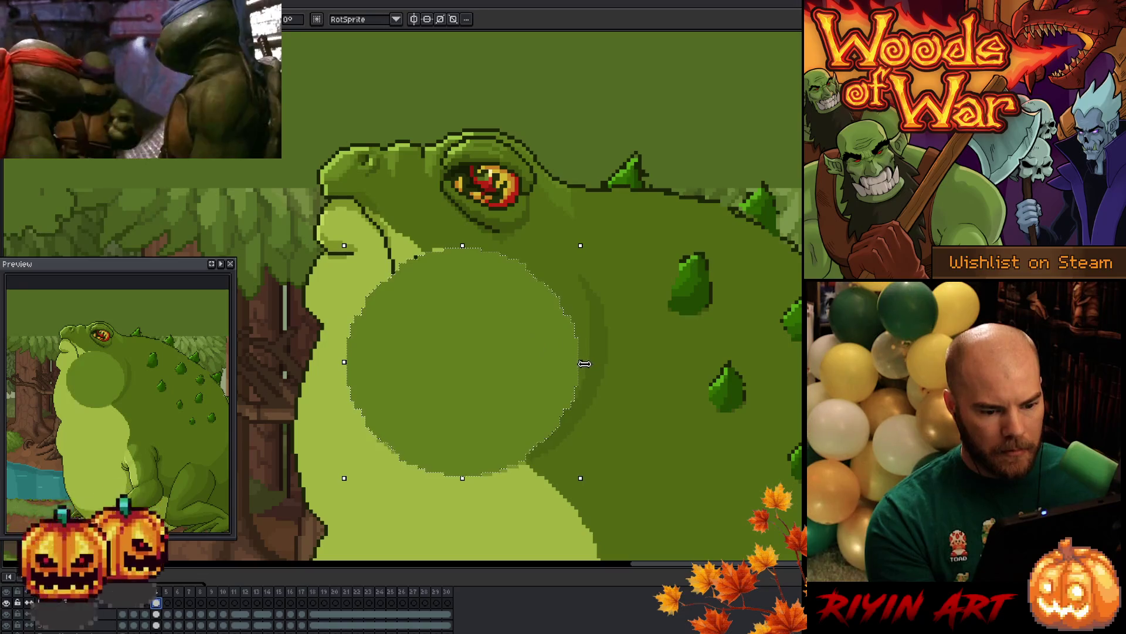
left_click_drag(581, 364, 577, 362)
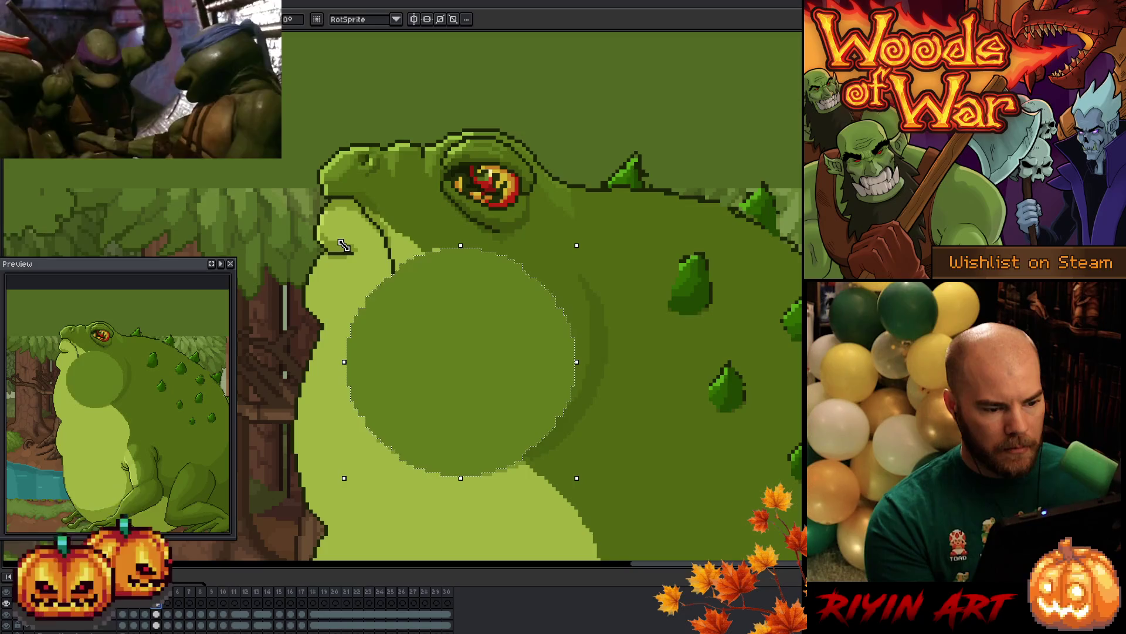
key("ctrl+d")
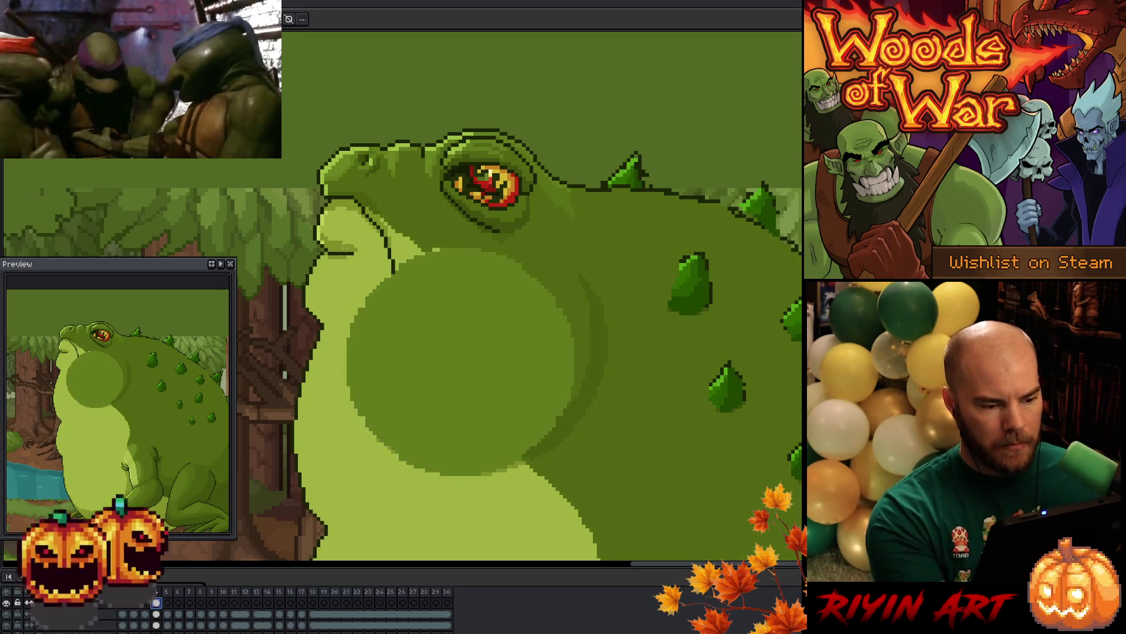
Reselect the round belly area, enlarge it slightly right and down, and delete its dark fill
key("ctrl+shift+d")
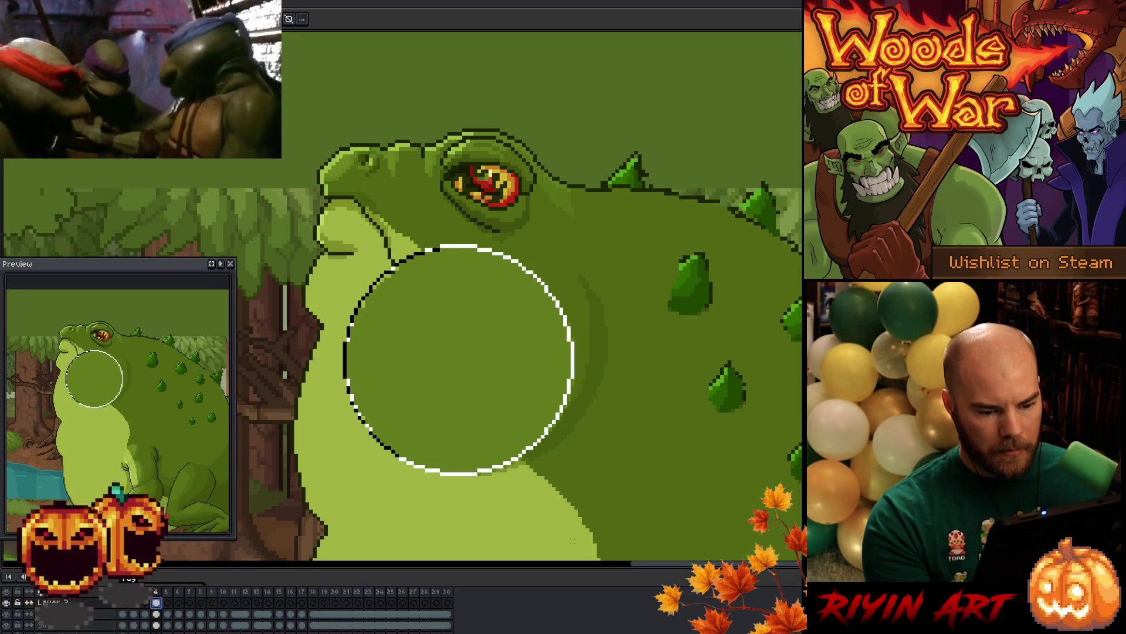
left_click_drag(572, 473, 578, 476)
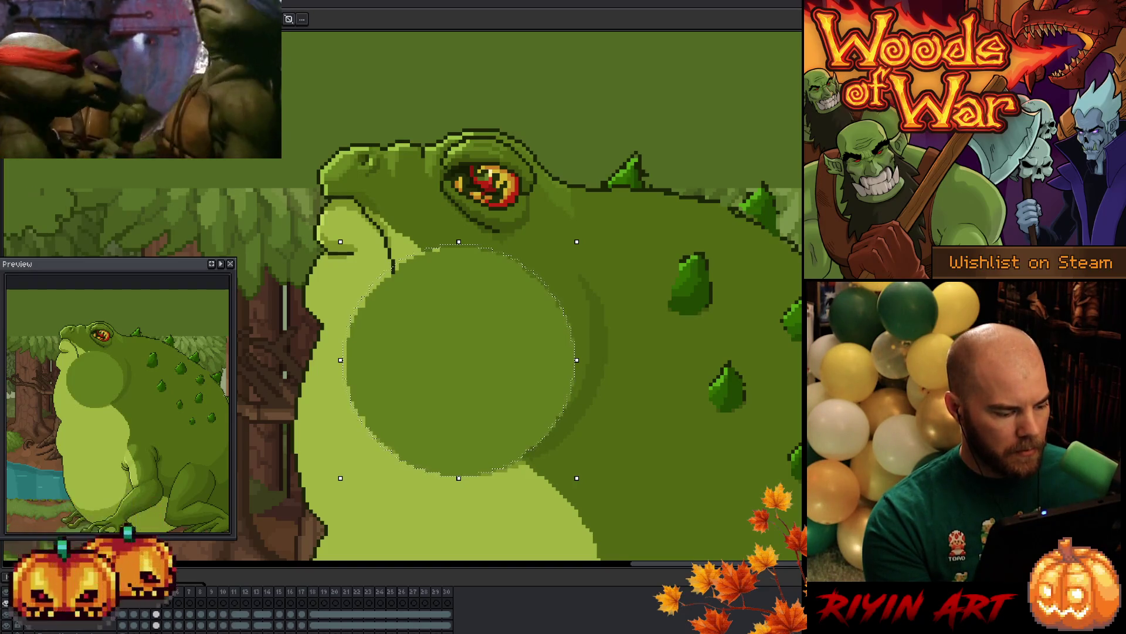
key("Delete")
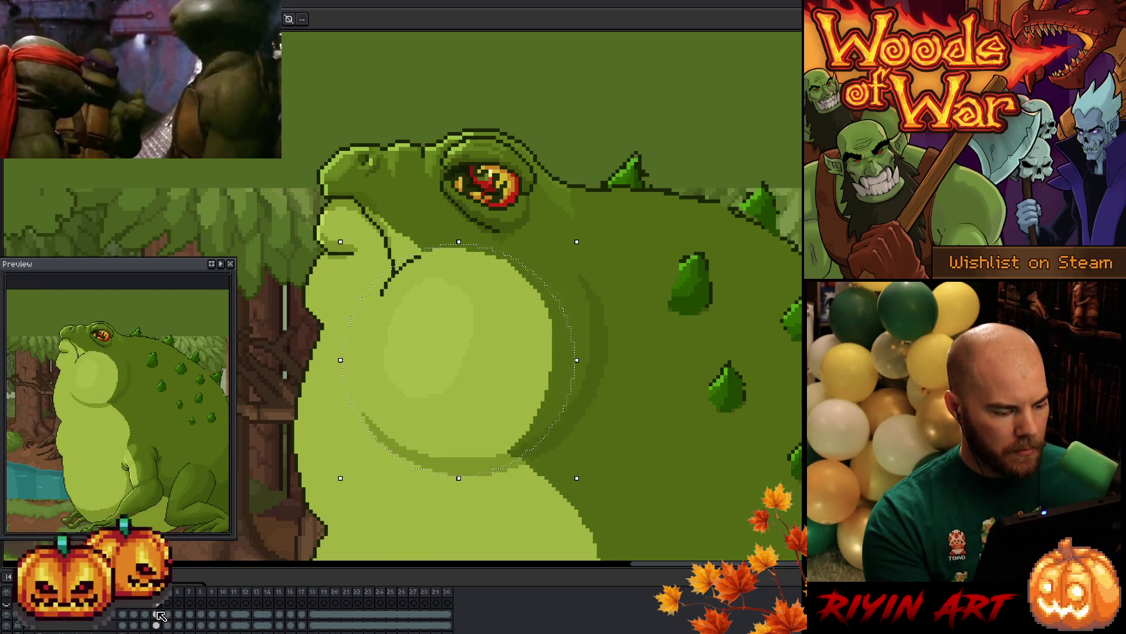
Set the Layer 3 circle layer's opacity to 21% in Layer Properties
left_click(160, 614)
double_click(160, 615)
key("Return")
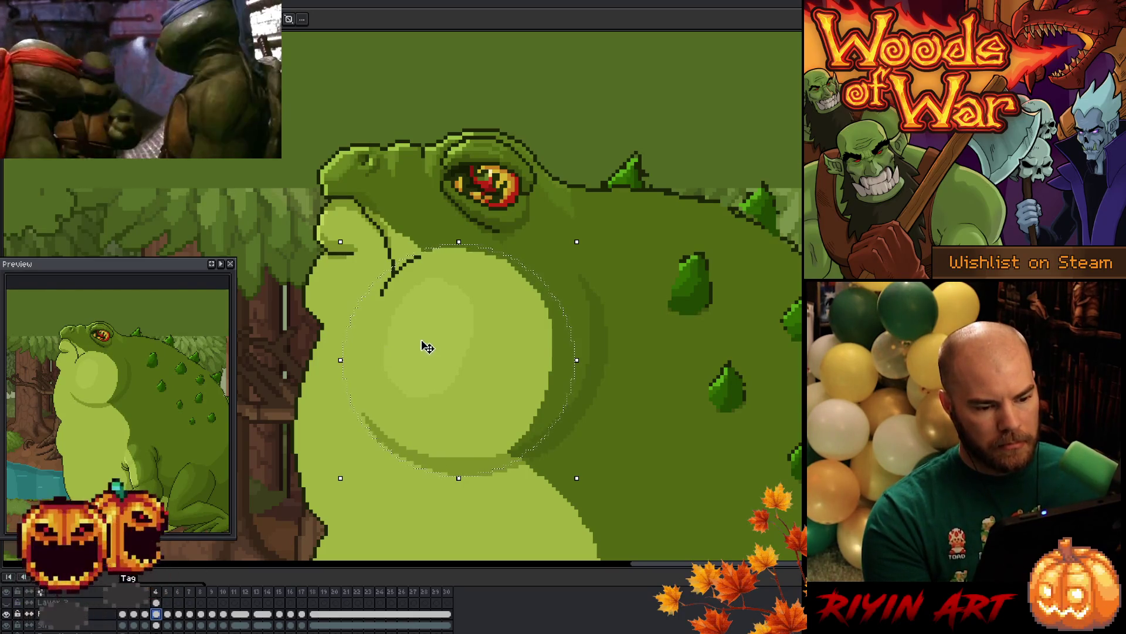
left_click(159, 604)
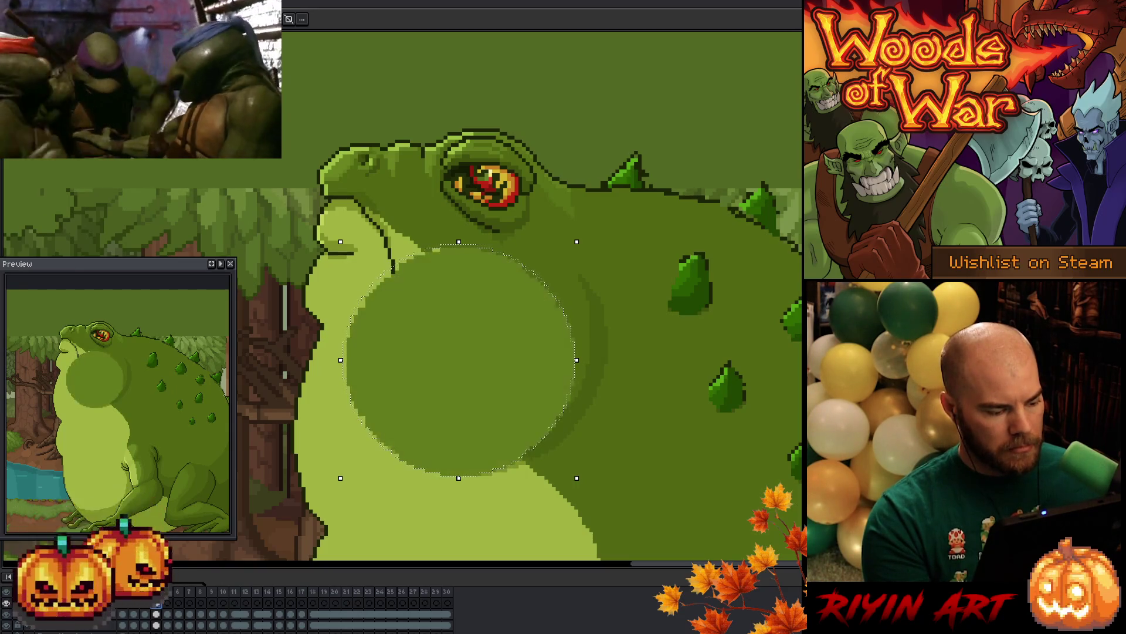
double_click(8, 604)
left_click_drag(174, 433, 151, 433)
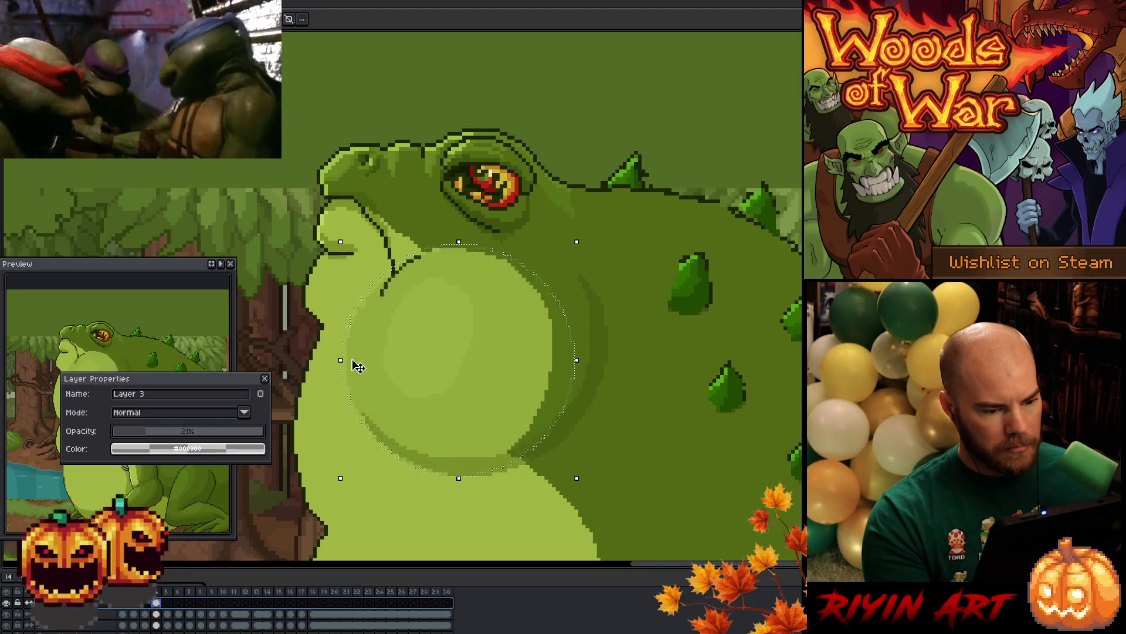
Pull both sides of the translucent belly circle inward, apply it, and close Layer Properties
left_click_drag(340, 361, 348, 361)
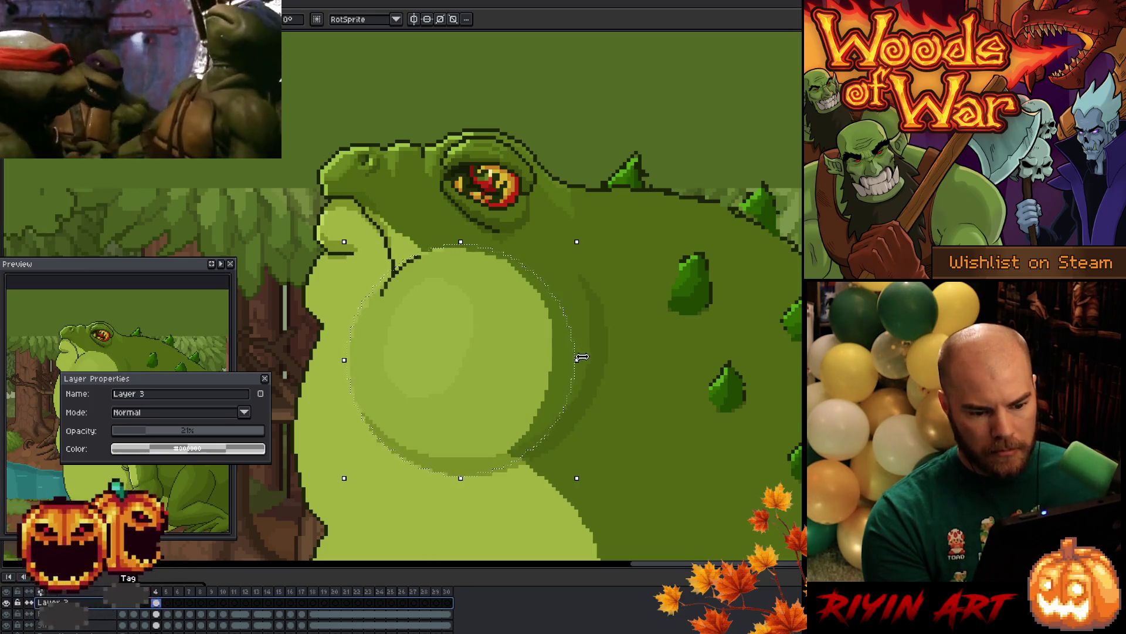
left_click_drag(577, 360, 566, 360)
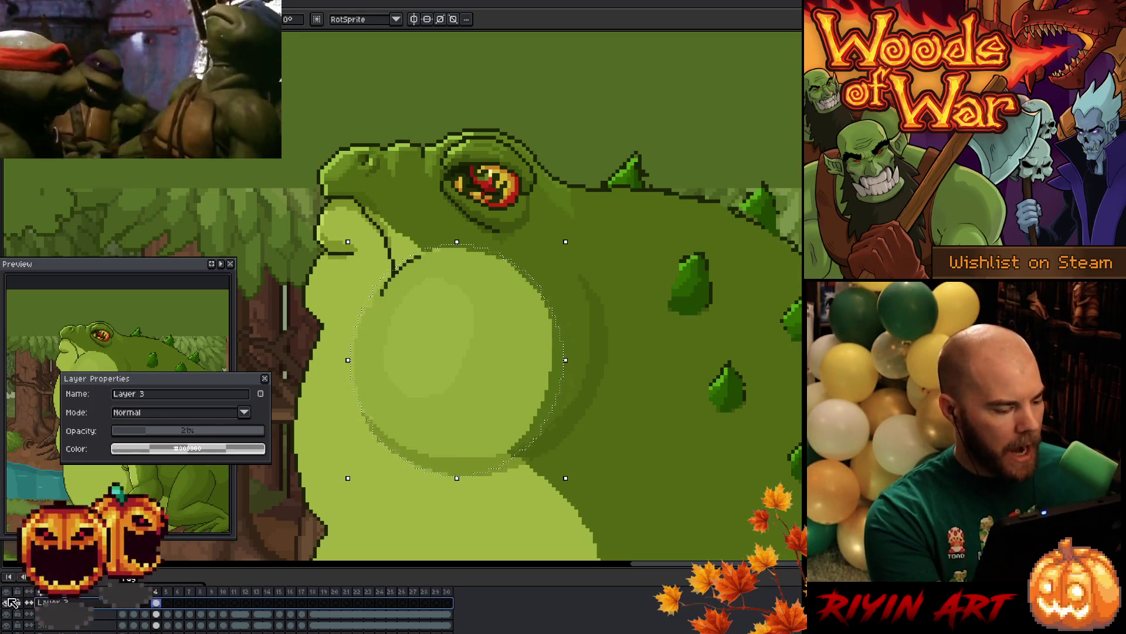
key("Return")
left_click(264, 376)
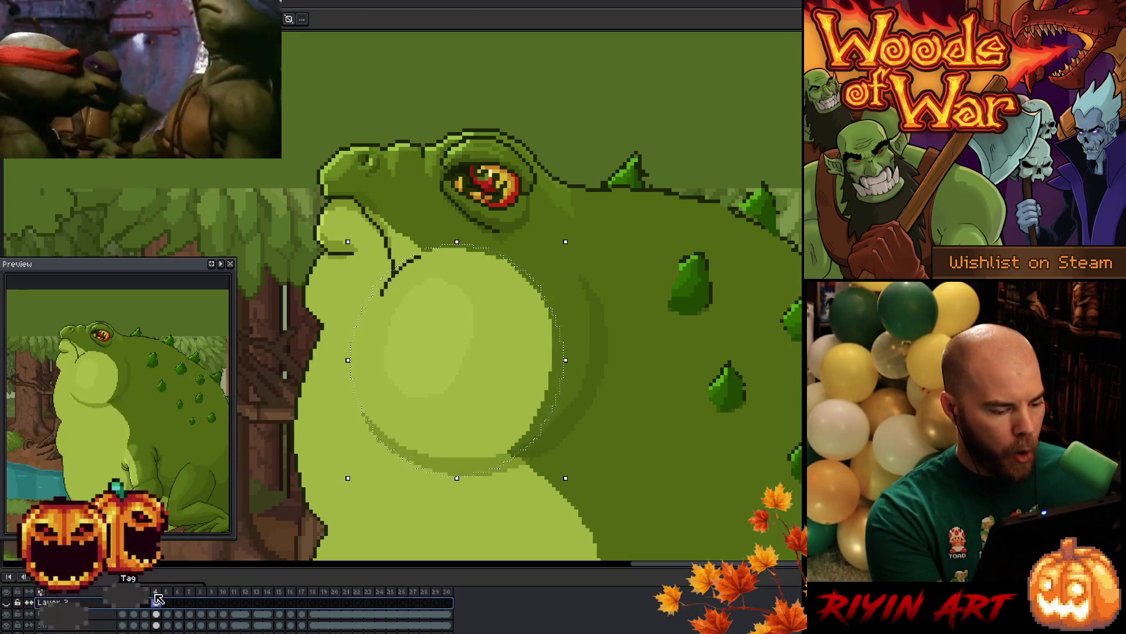
key("Down")
key("b")
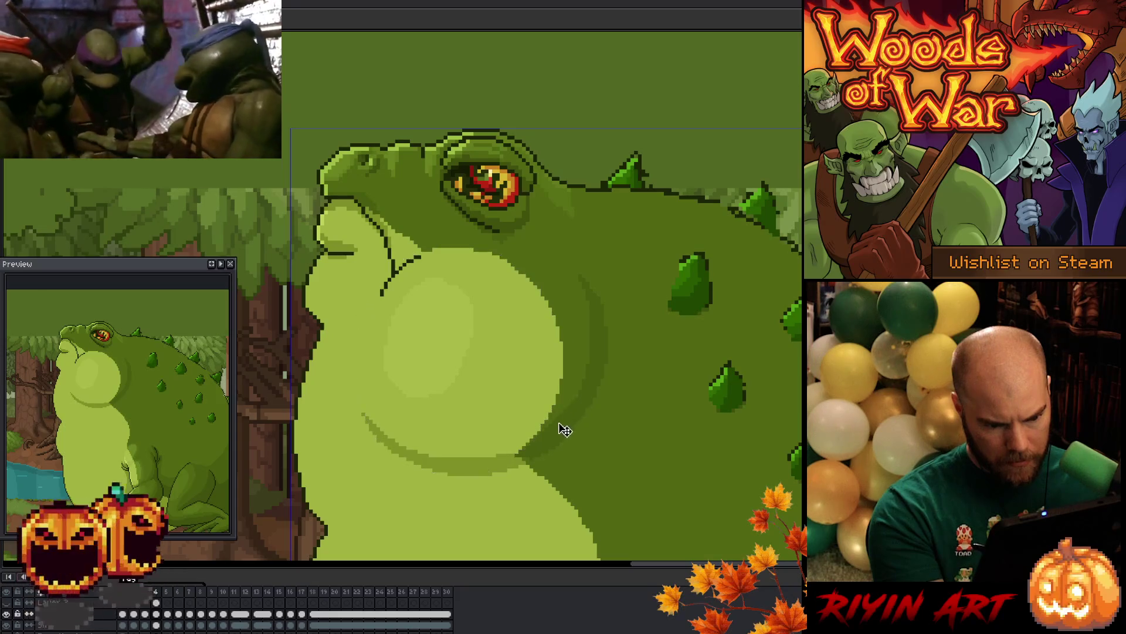
Delete then undo the selected pixels, deselect the belly, and save the toad file
key("Delete")
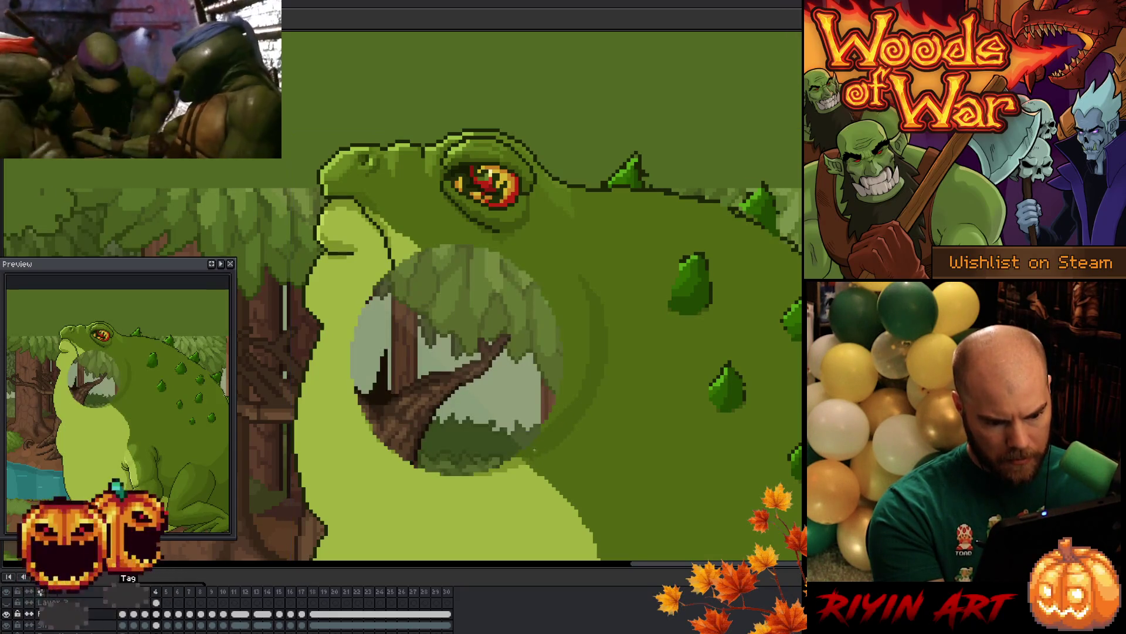
key("ctrl+z")
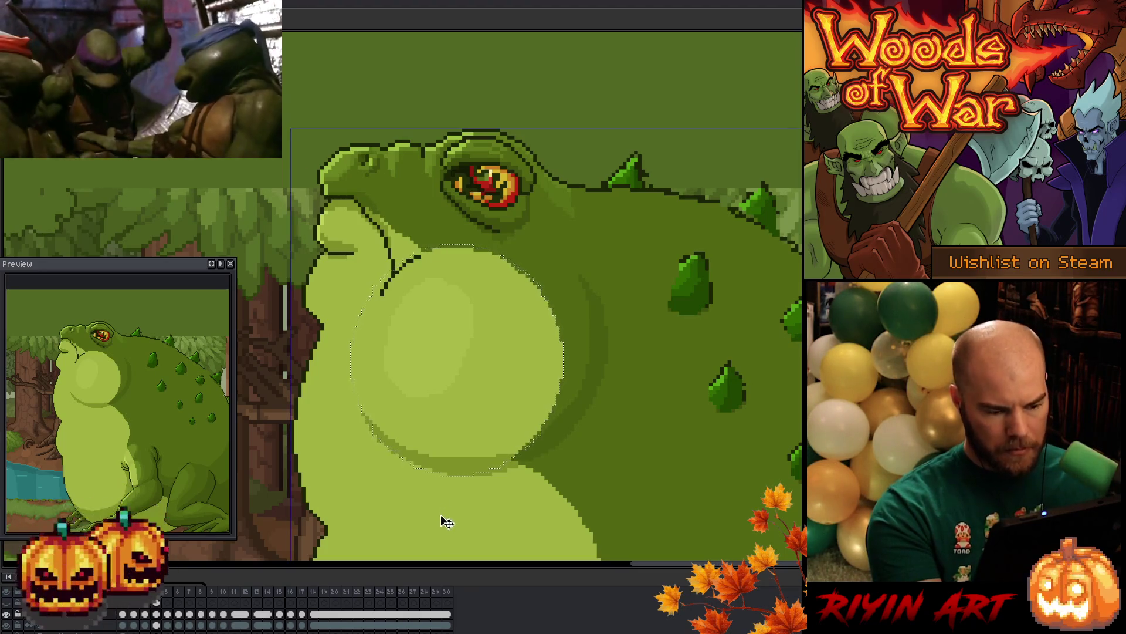
key("ctrl+d")
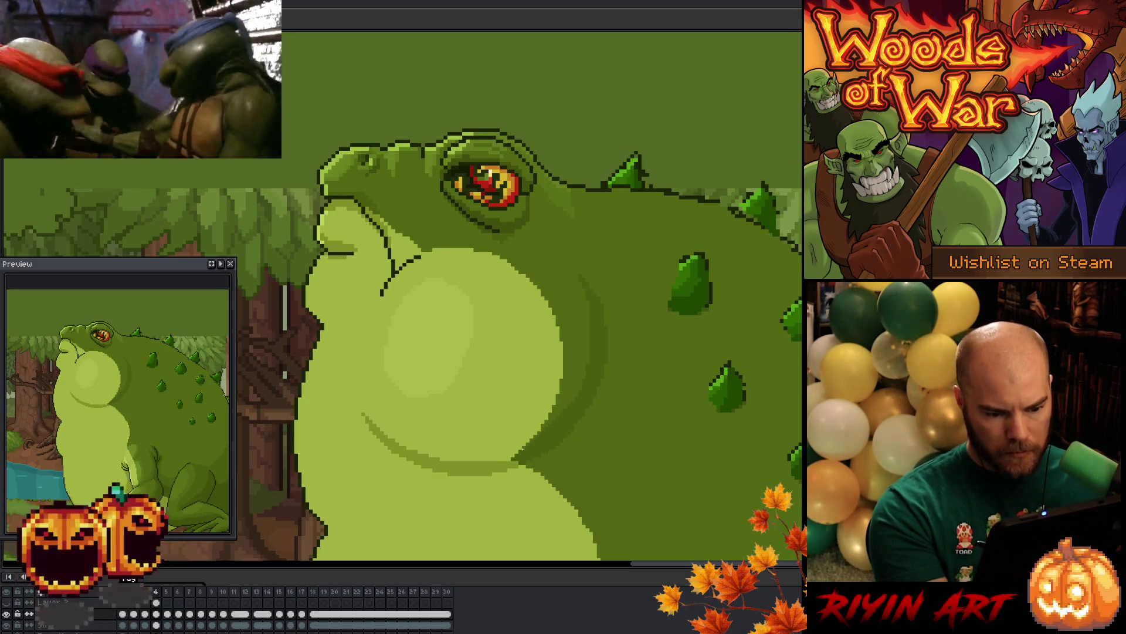
key("ctrl+s")
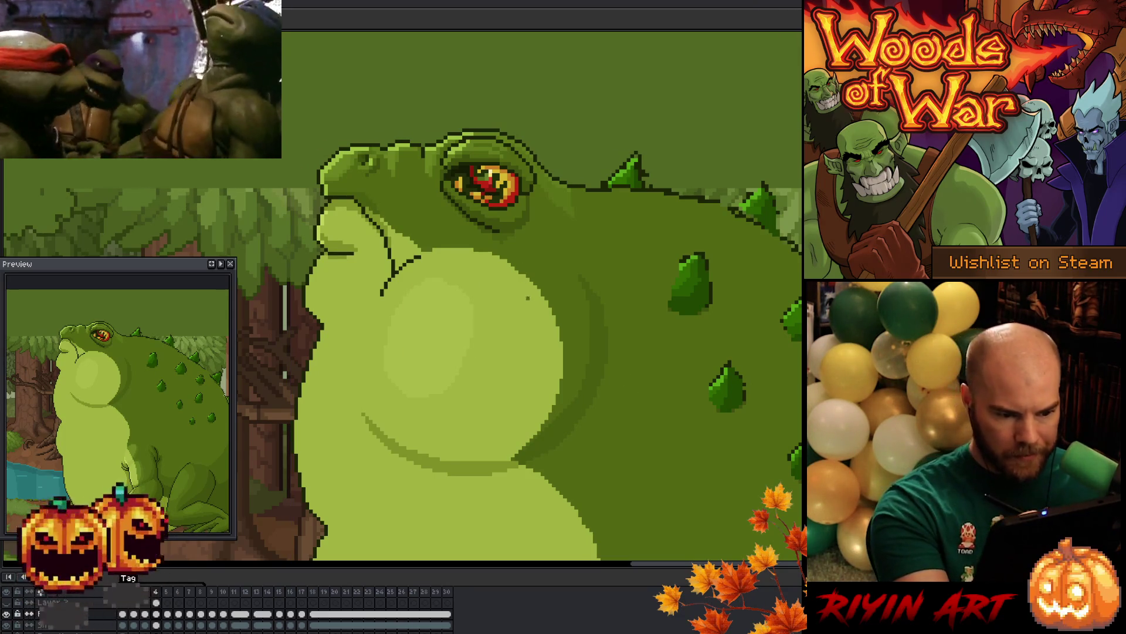
Select a small patch below the eye, shift it one pixel right, and deselect
mouse_move(522, 276)
left_mouse_down()
mouse_move(499, 253)
mouse_move(467, 249)
left_mouse_up()
left_click_drag(542, 297, 522, 267)
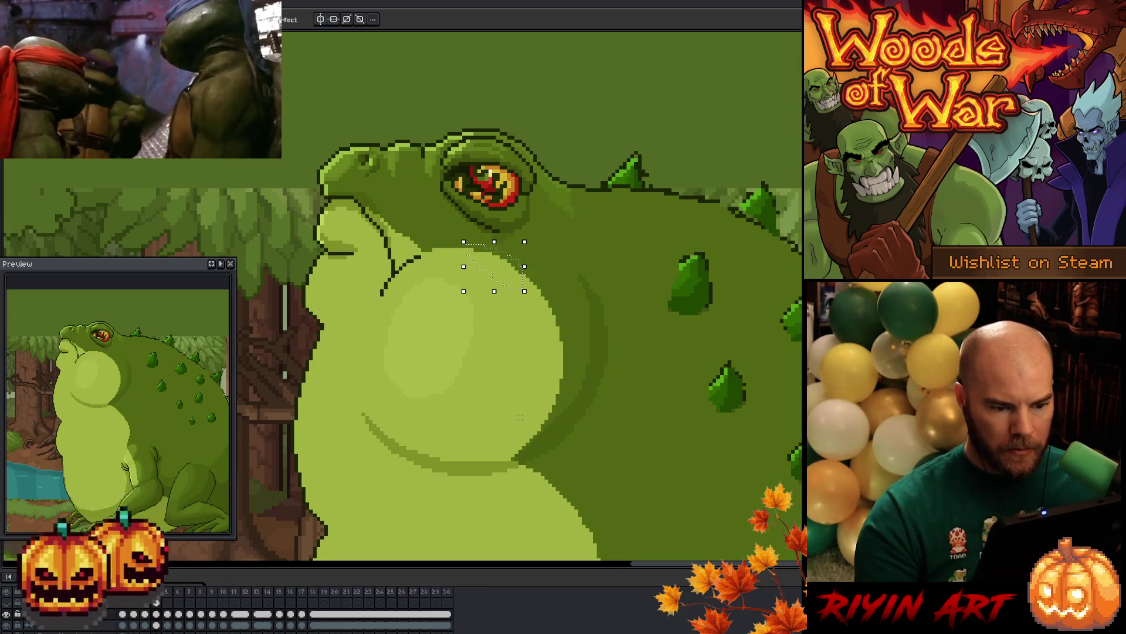
key("Right")
key("Return")
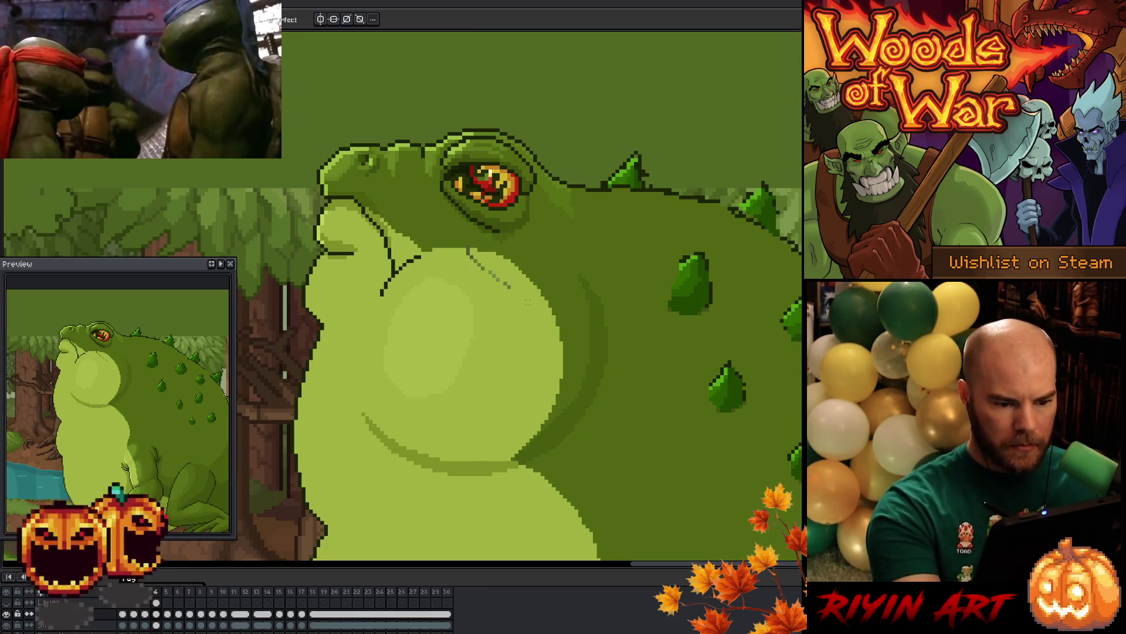
key("ctrl+d")
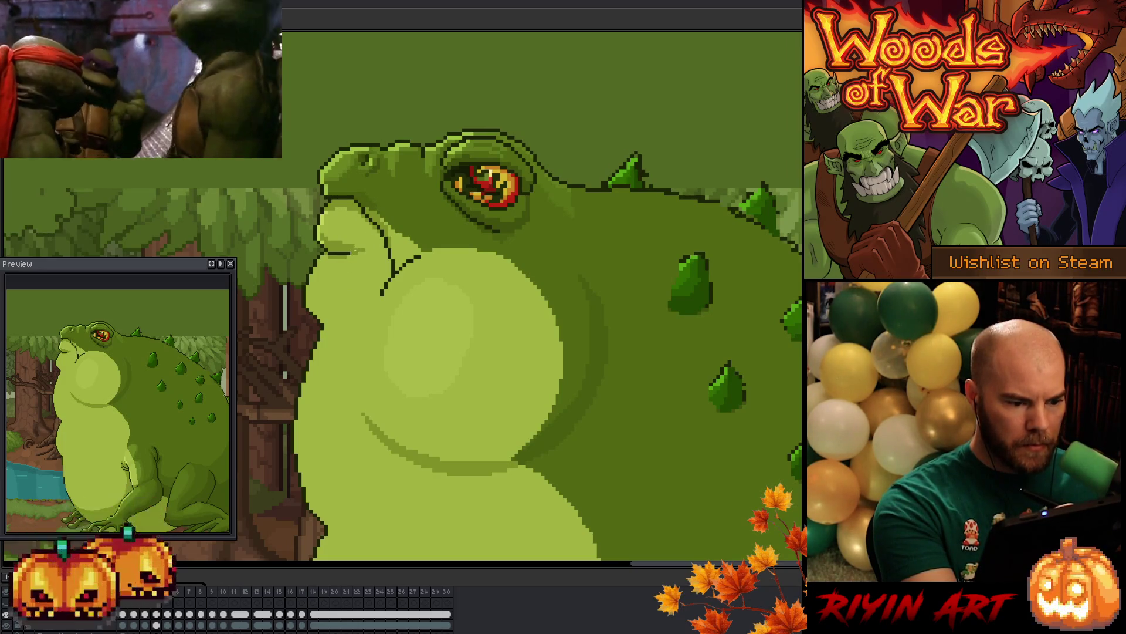
Right-click four spots on the toad's lower body, then advance to the next frame
right_click(446, 448)
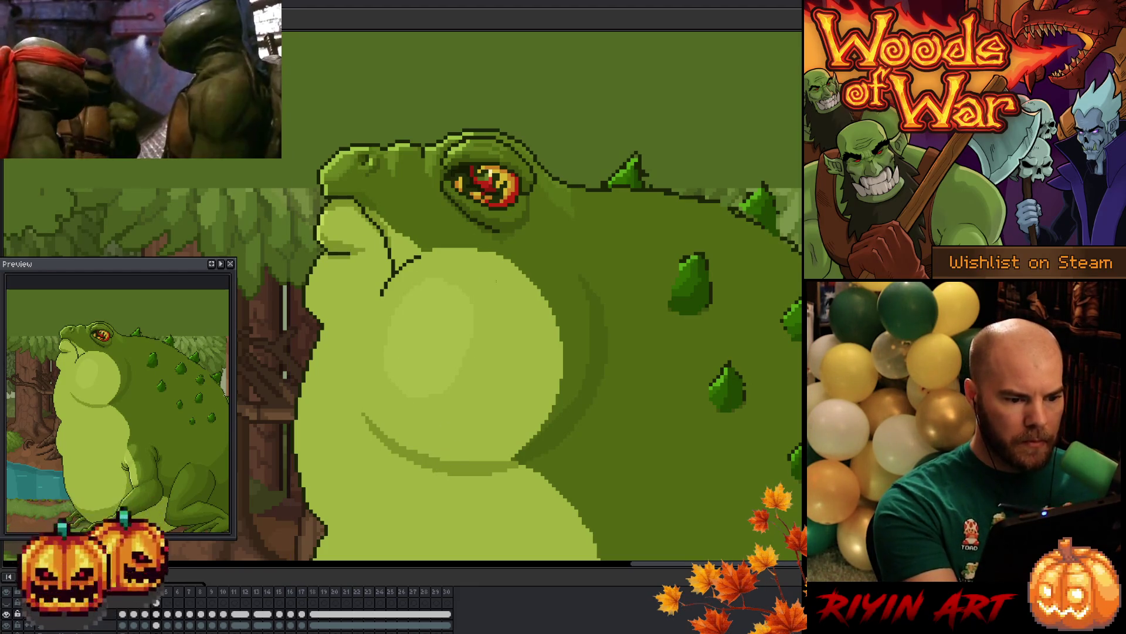
right_click(528, 478)
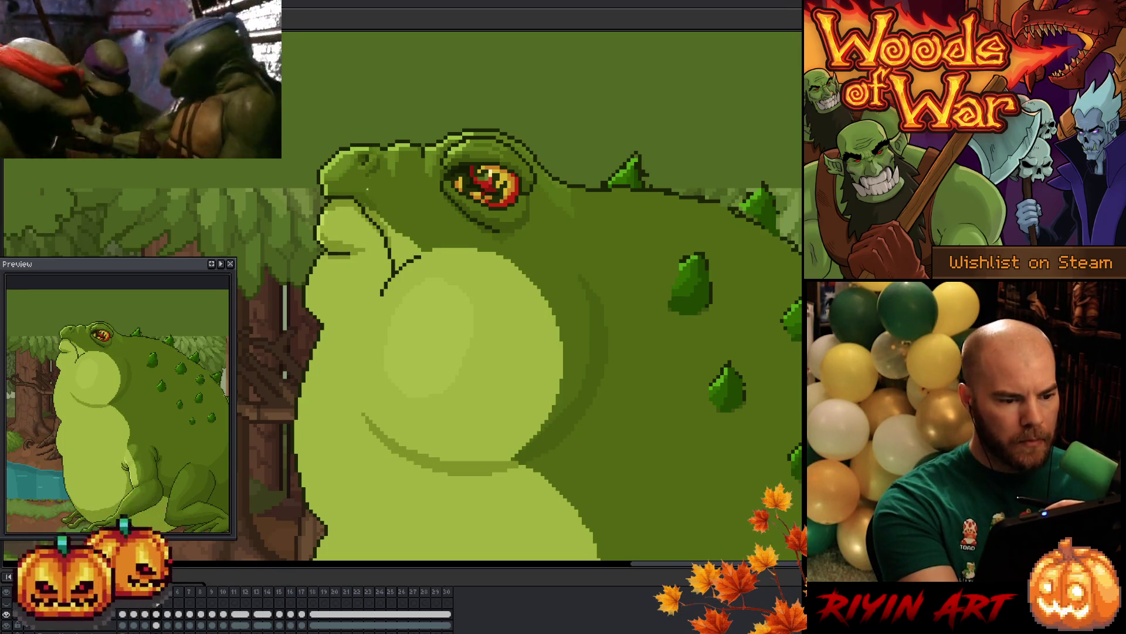
right_click(507, 465)
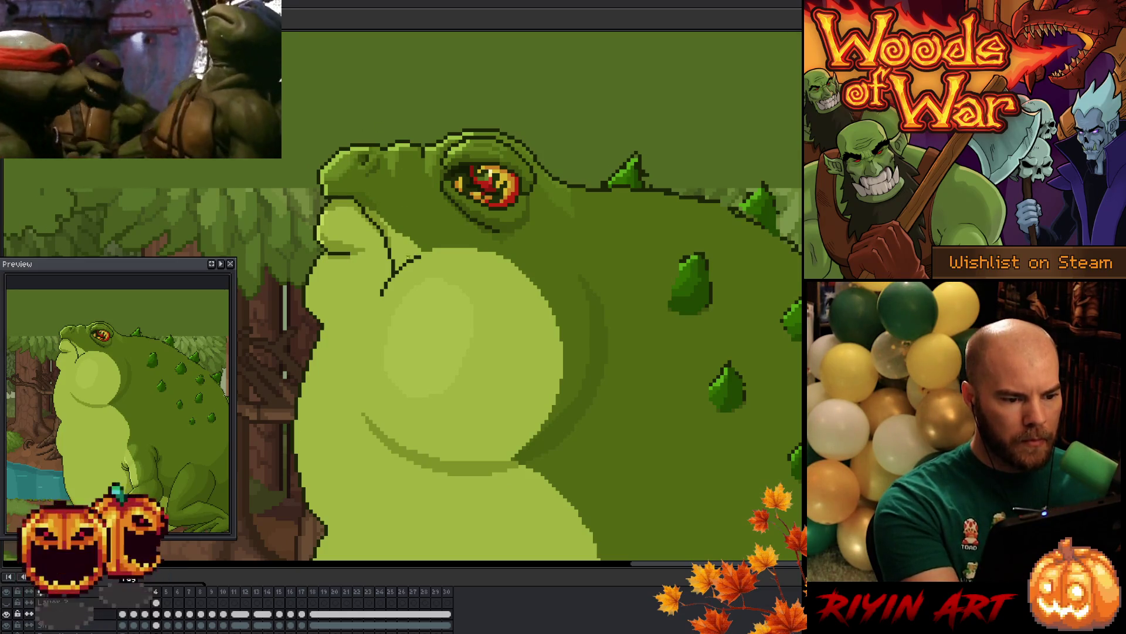
right_click(474, 426)
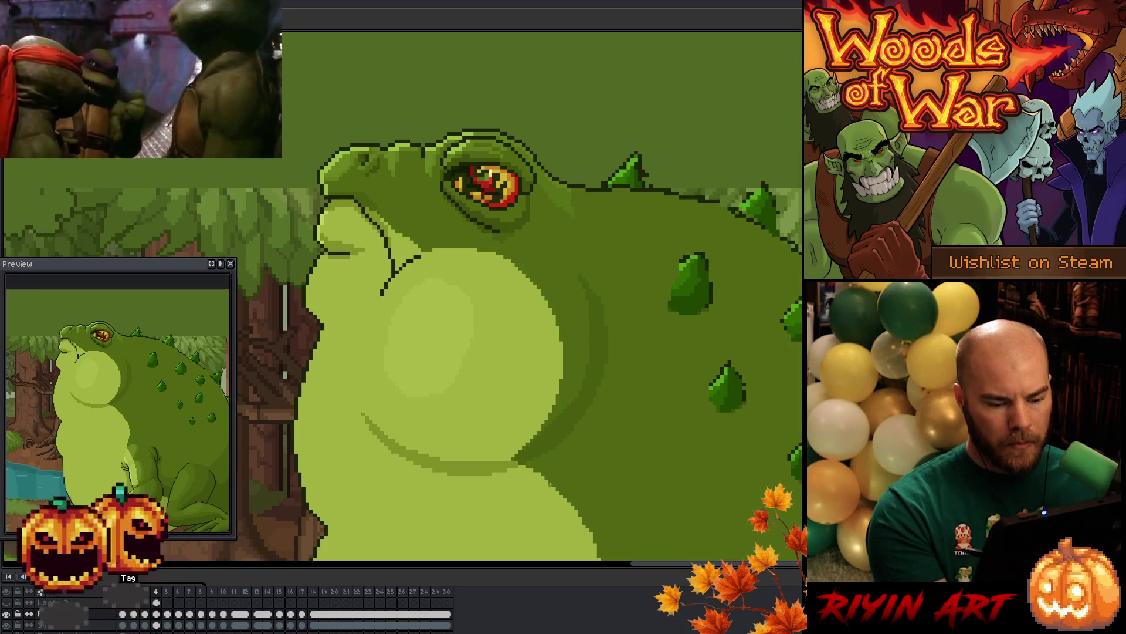
key("Right")
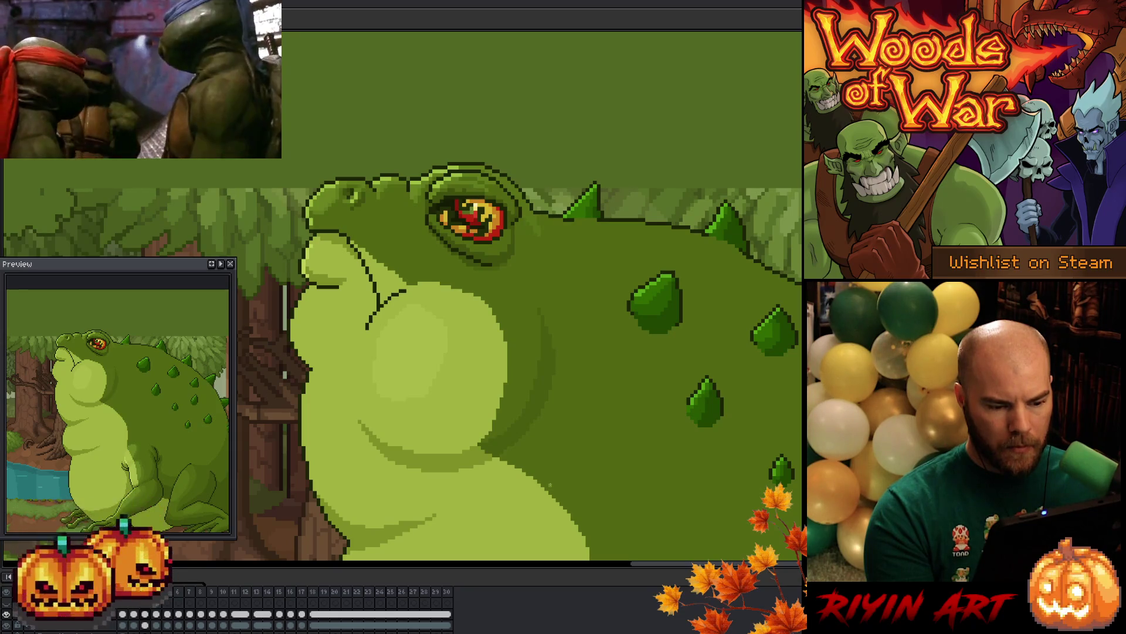
Step forward three frames and save the animation, centring the view on the toad's head
key("Right")
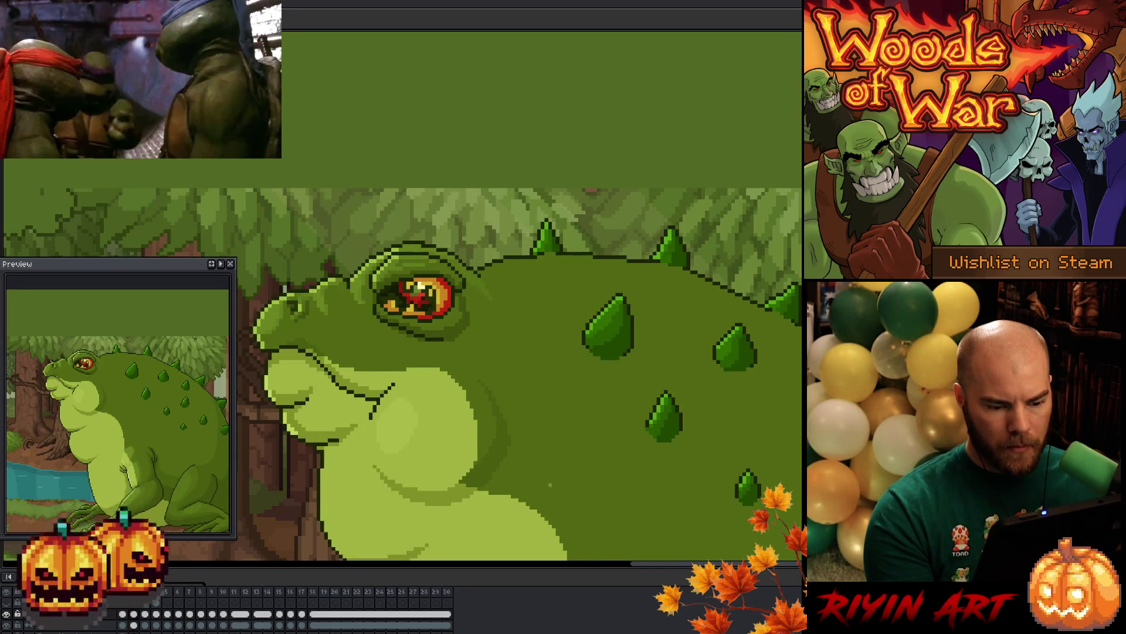
key("Right")
key("Right")
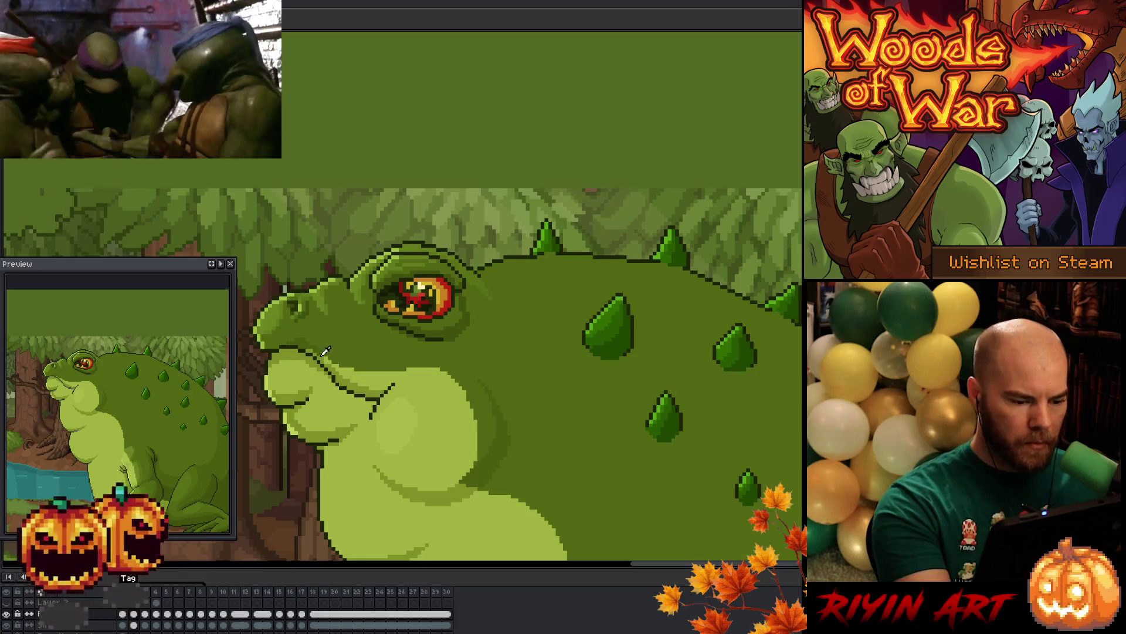
key("Right")
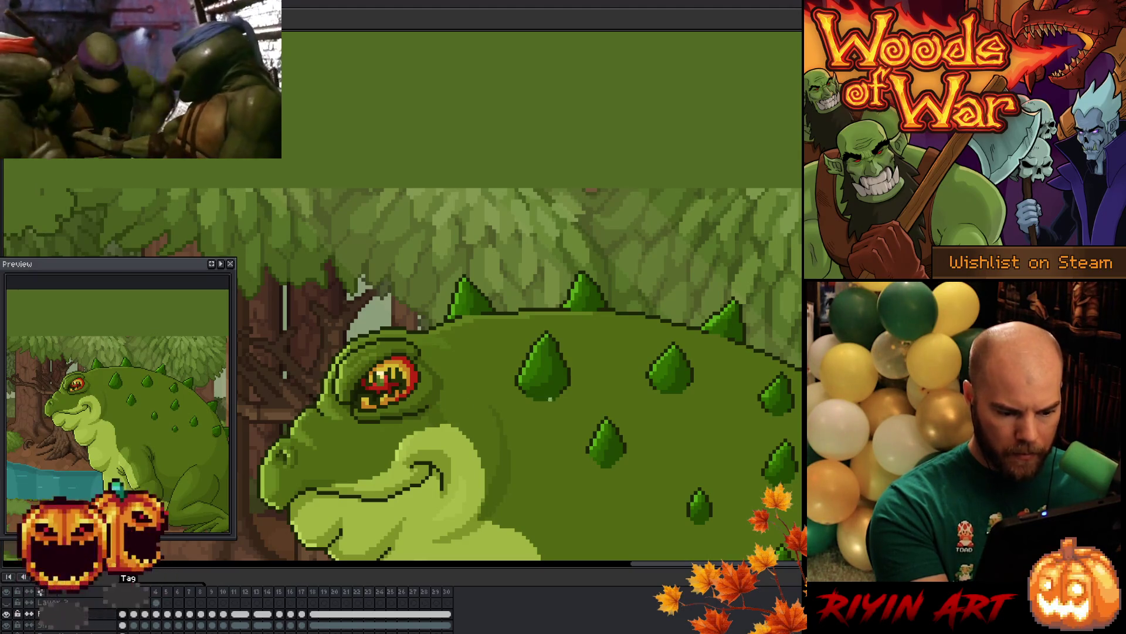
key("ctrl+s")
left_click_drag(557, 461, 581, 423)
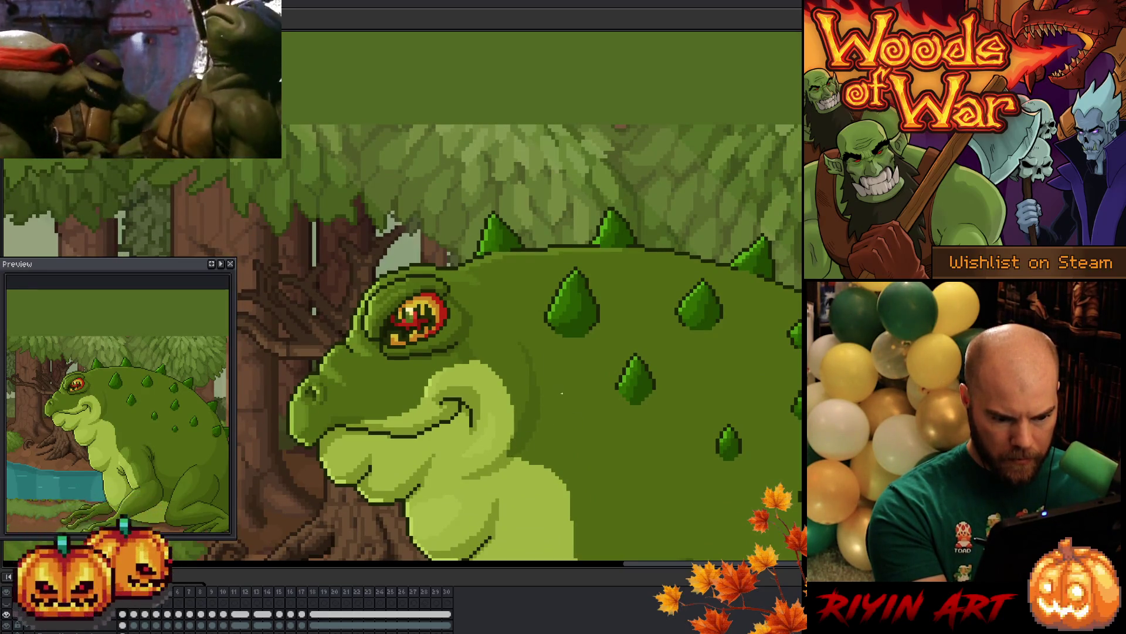
key("ctrl+s")
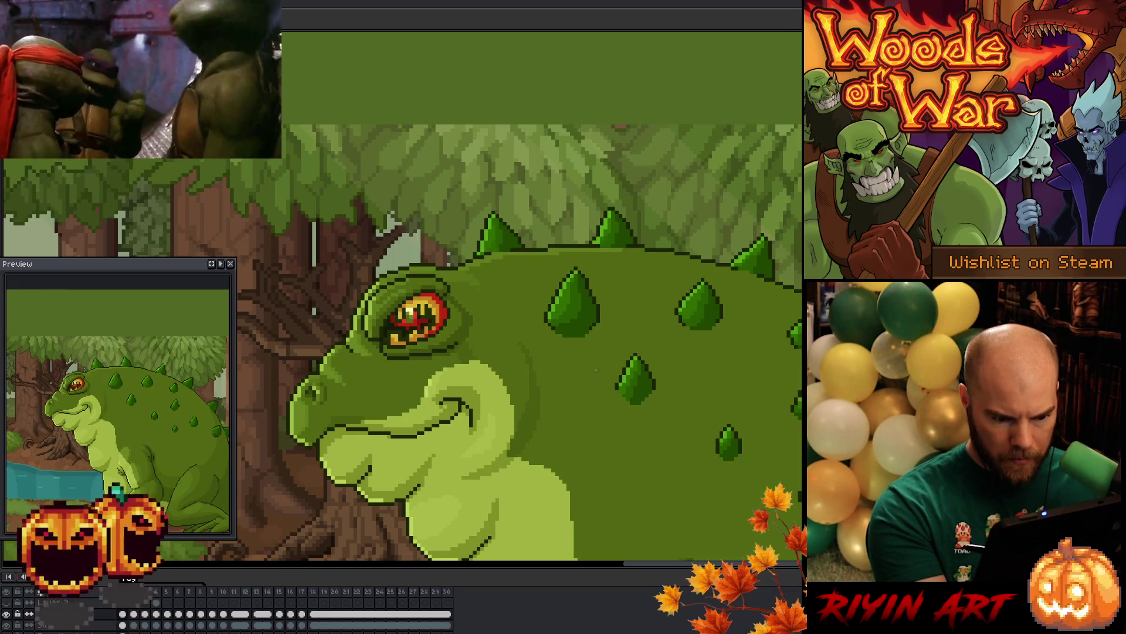
key("ctrl+s")
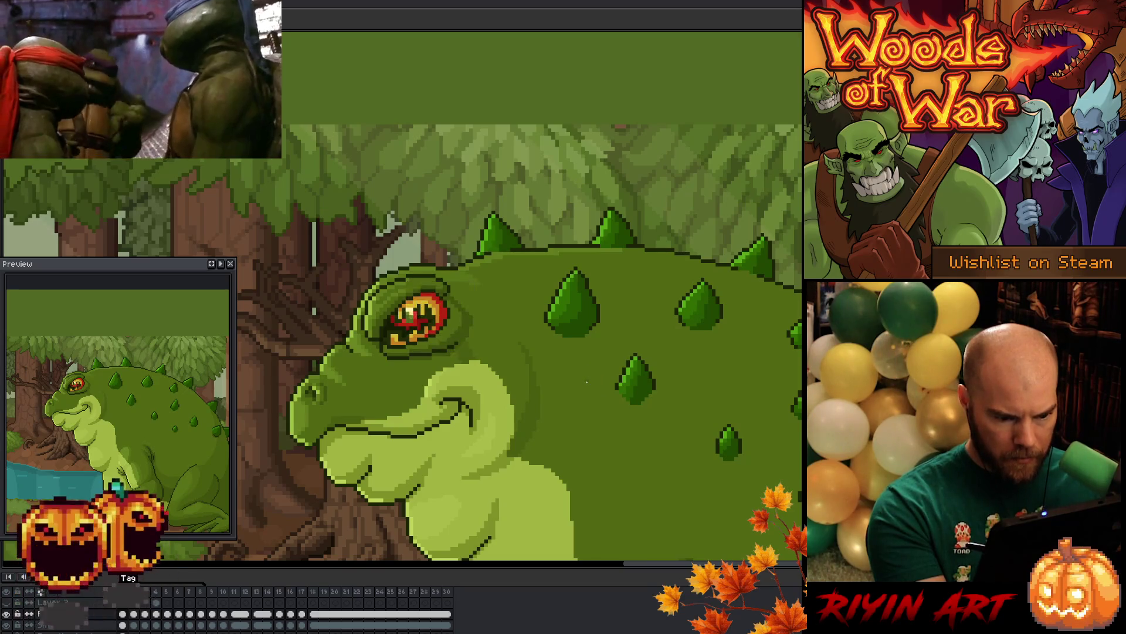
Save again, pan to show the chest, belly and water, and go to the puffed-throat frame
left_click_drag(563, 425, 584, 396)
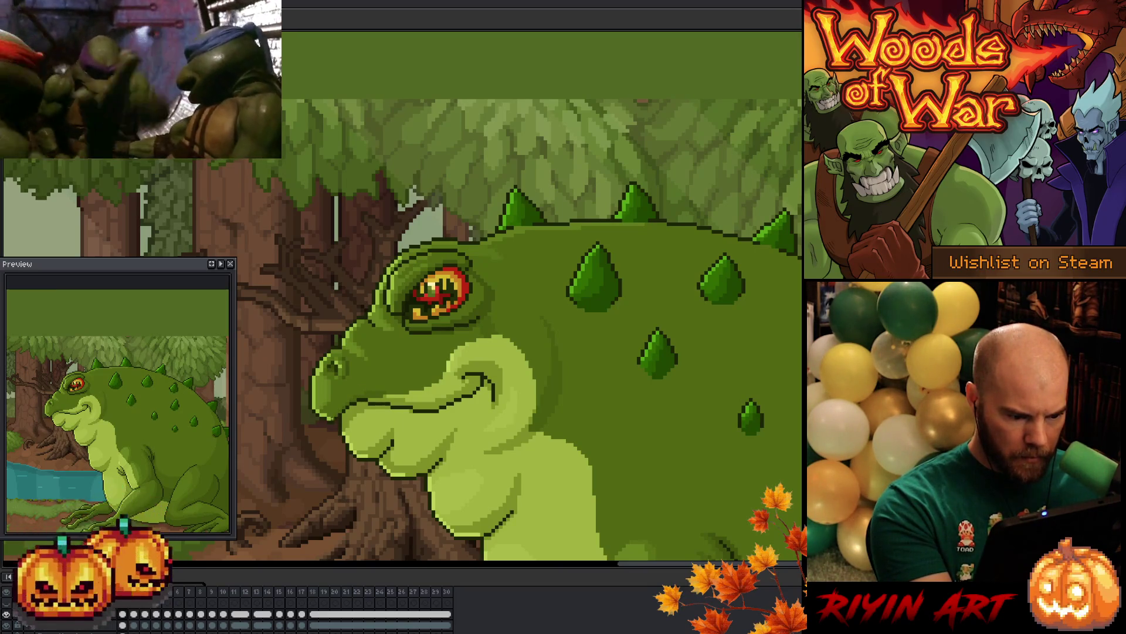
key("ctrl+s")
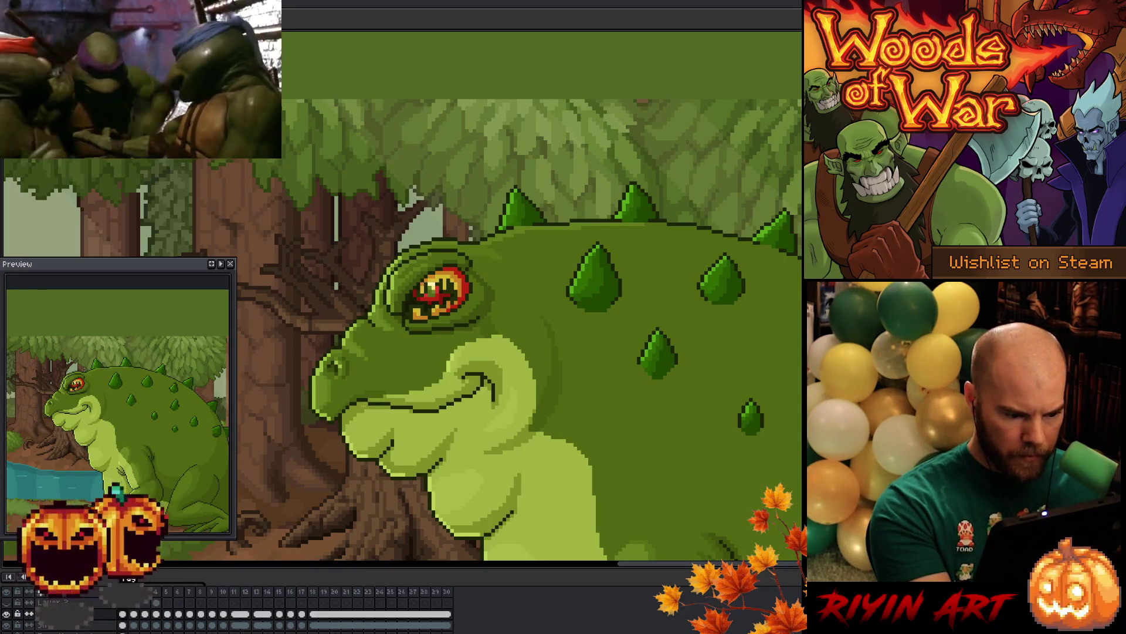
left_click_drag(507, 468, 514, 382)
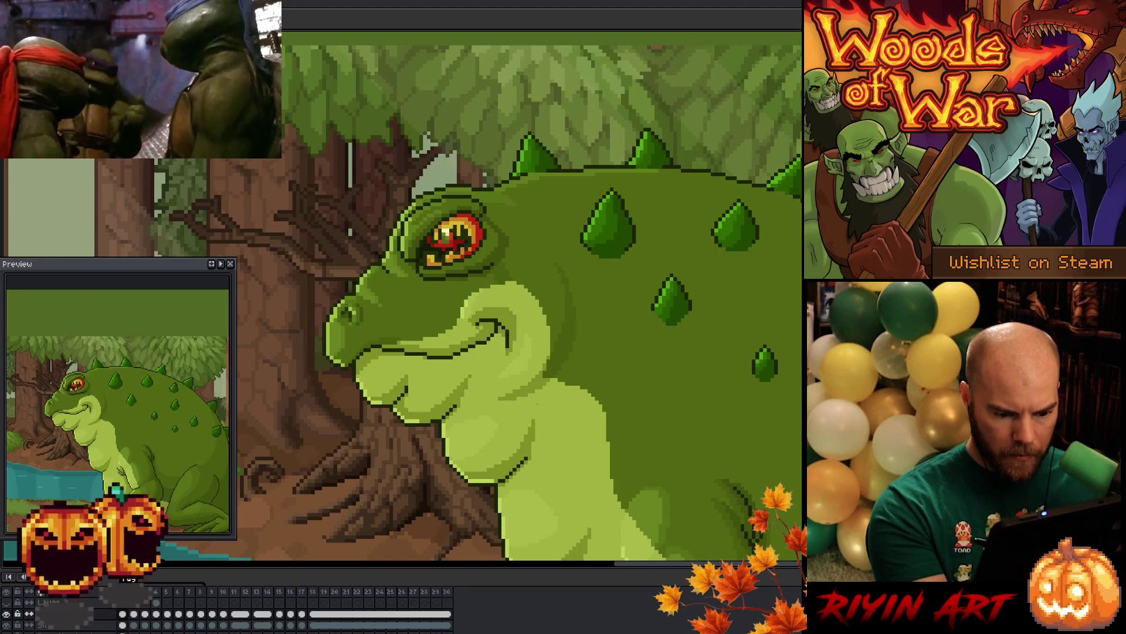
mouse_move(586, 460)
left_mouse_down()
mouse_move(555, 420)
mouse_move(589, 391)
left_mouse_up()
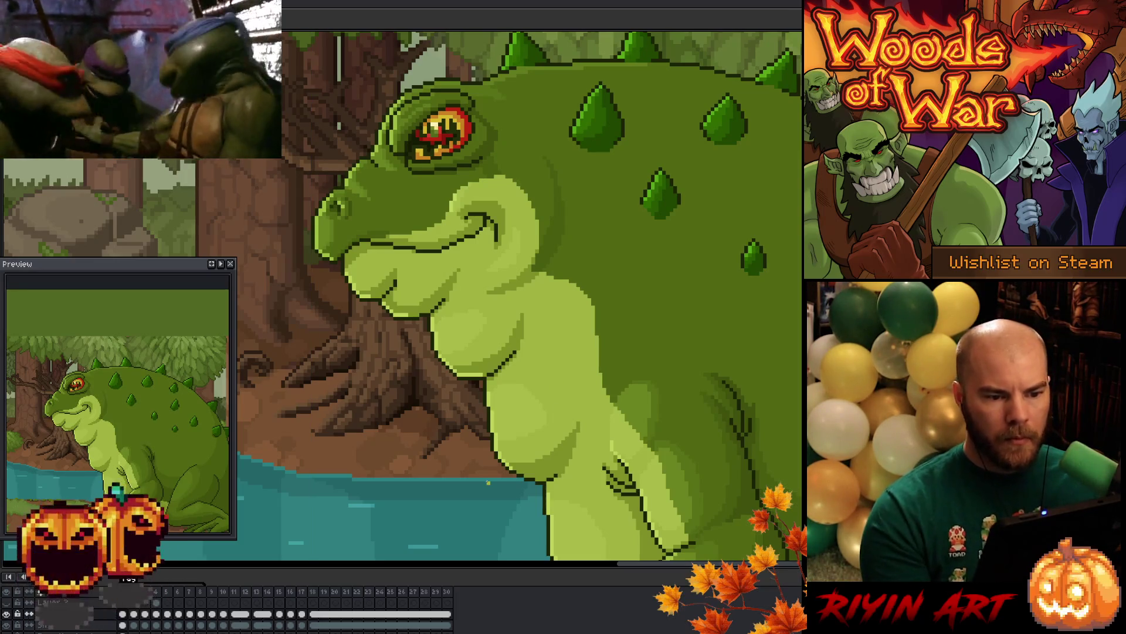
key("Right")
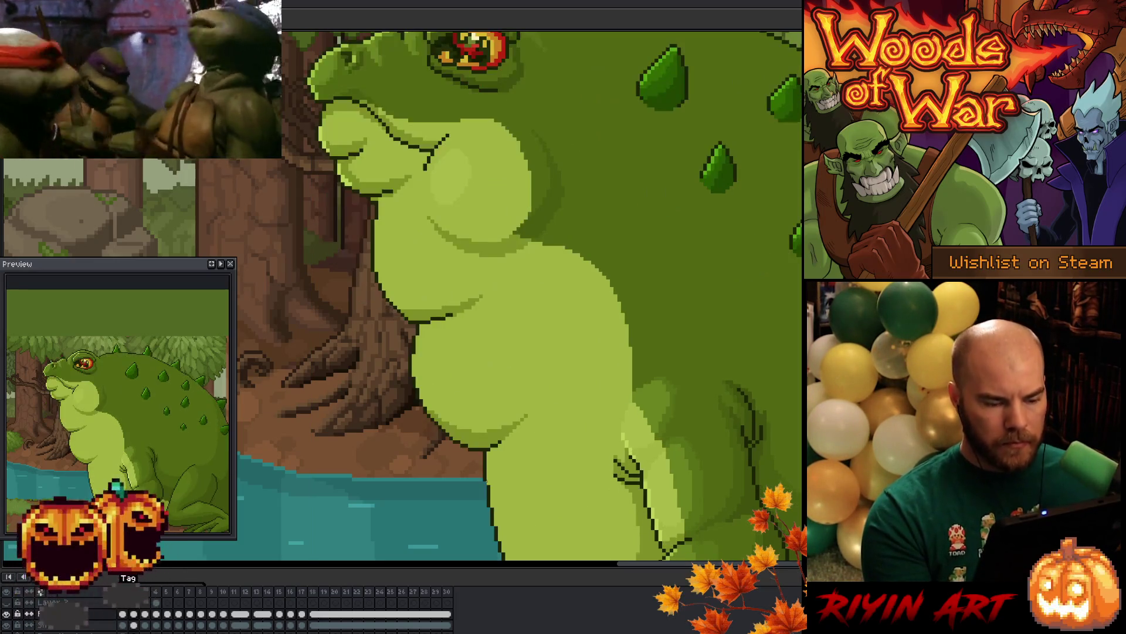
left_click_drag(493, 329, 462, 446)
scroll(462, 446, "down", 2)
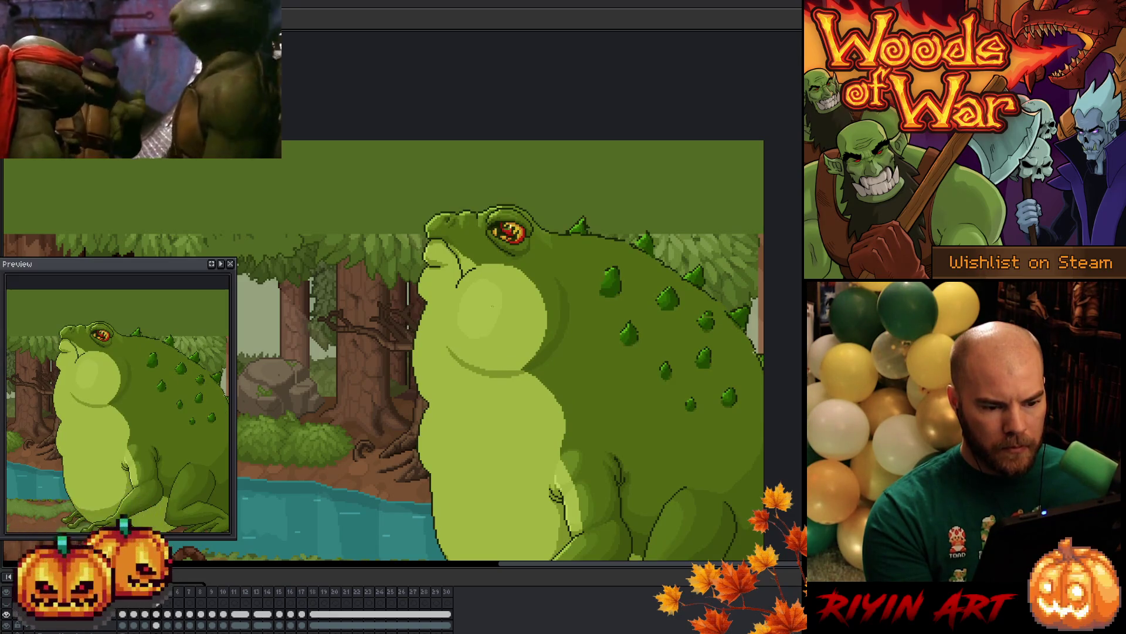
scroll(508, 243, "up", 4)
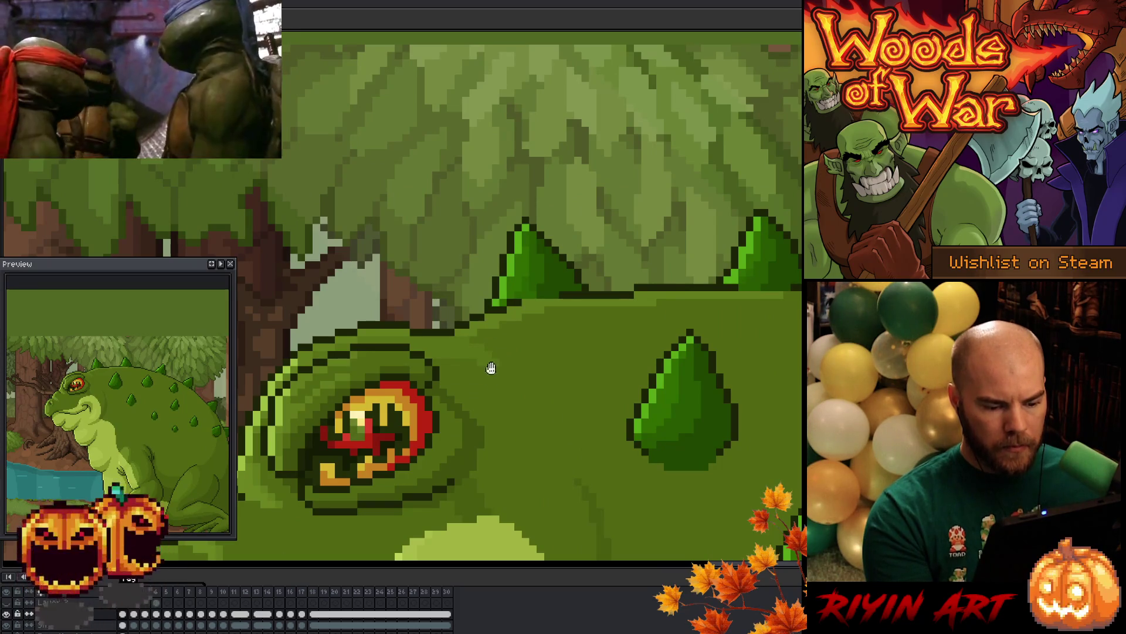
left_click_drag(490, 369, 488, 194)
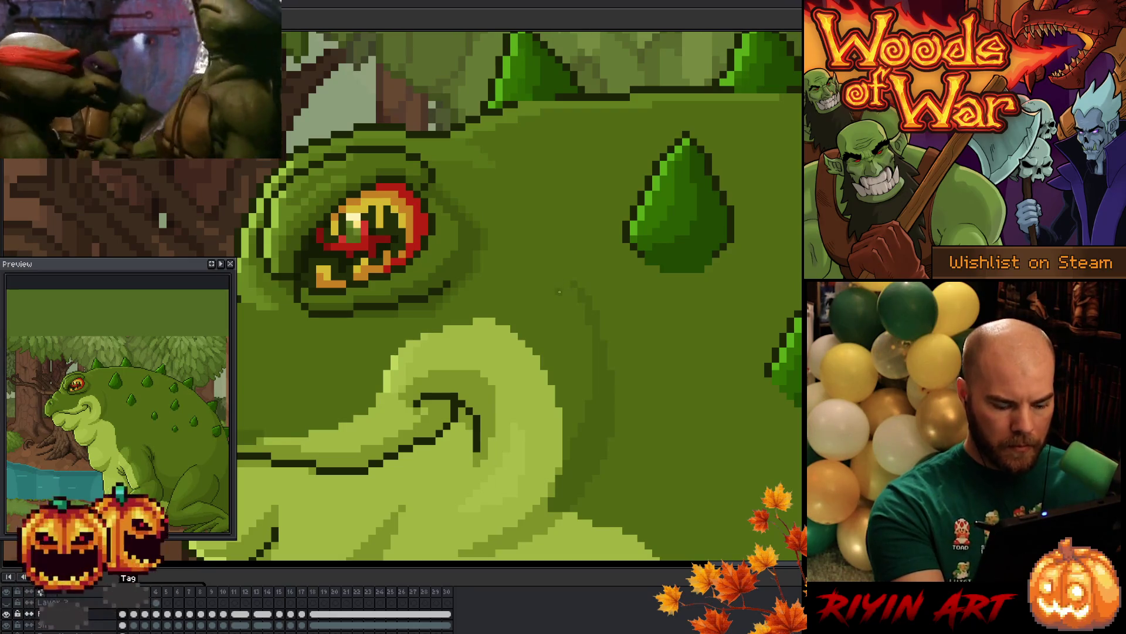
key("Right")
scroll(556, 191, "up", 3)
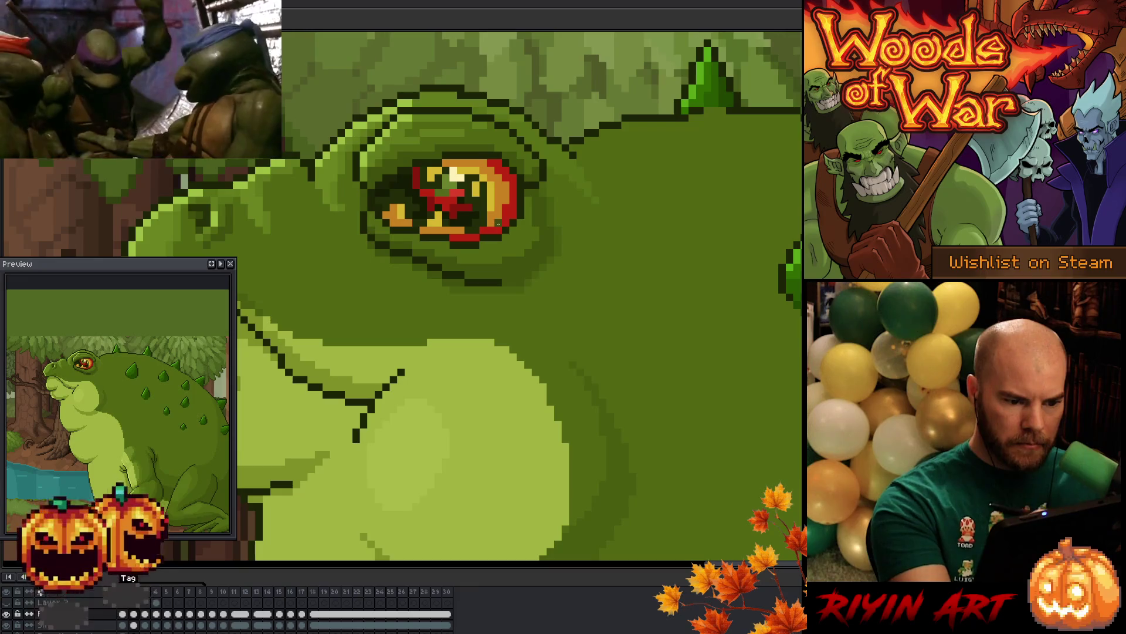
key("Right")
key("Right")
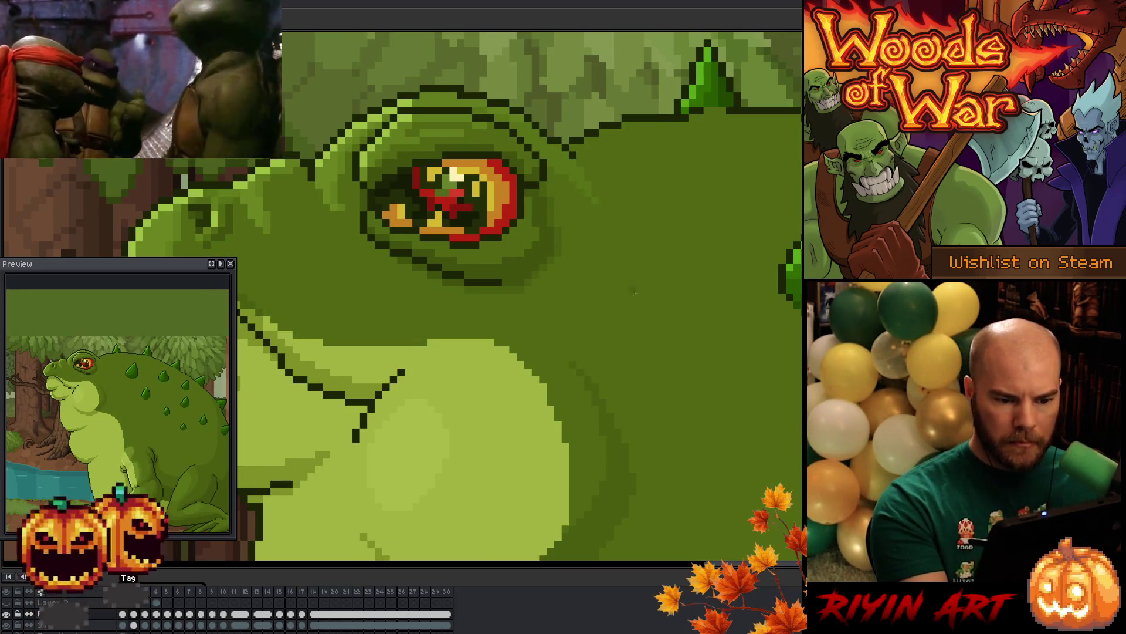
key("comma")
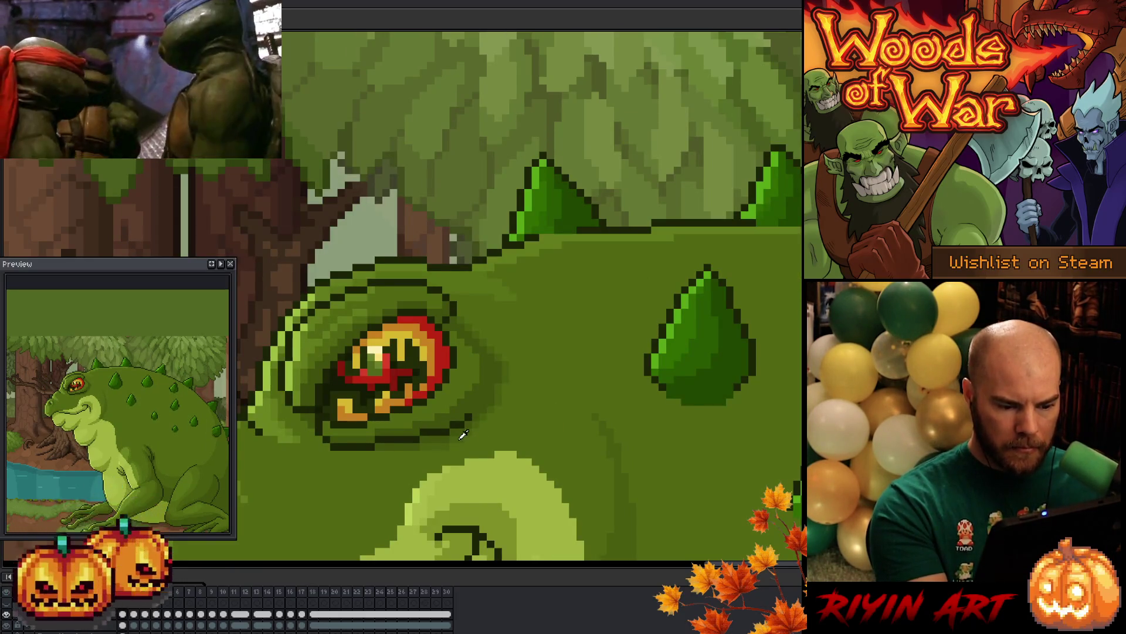
key("period")
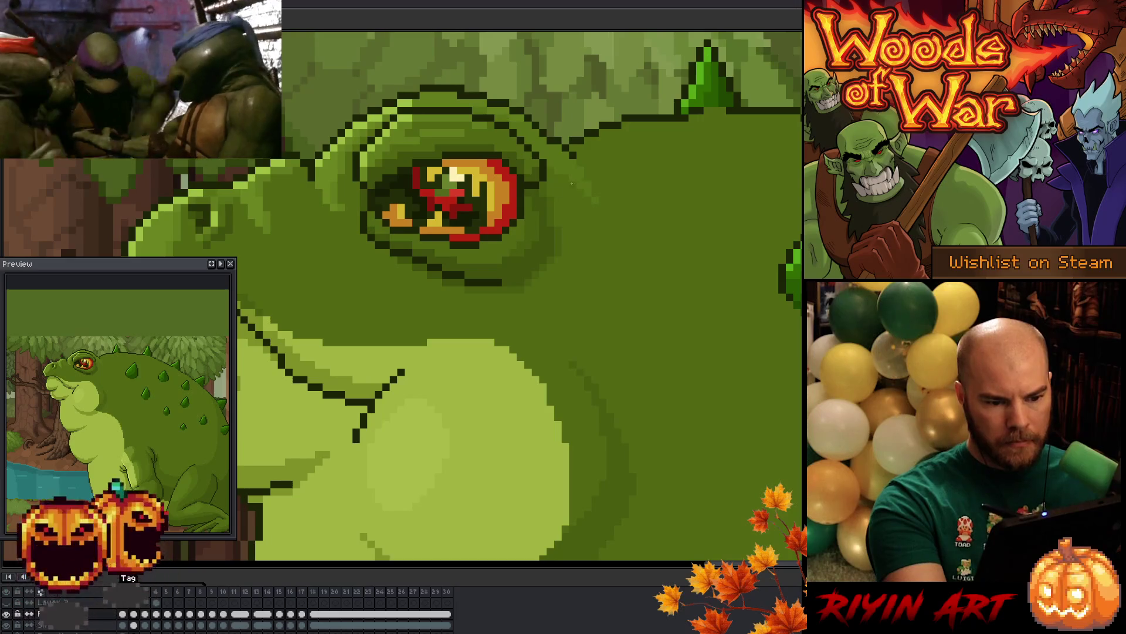
scroll(620, 372, "down", 3)
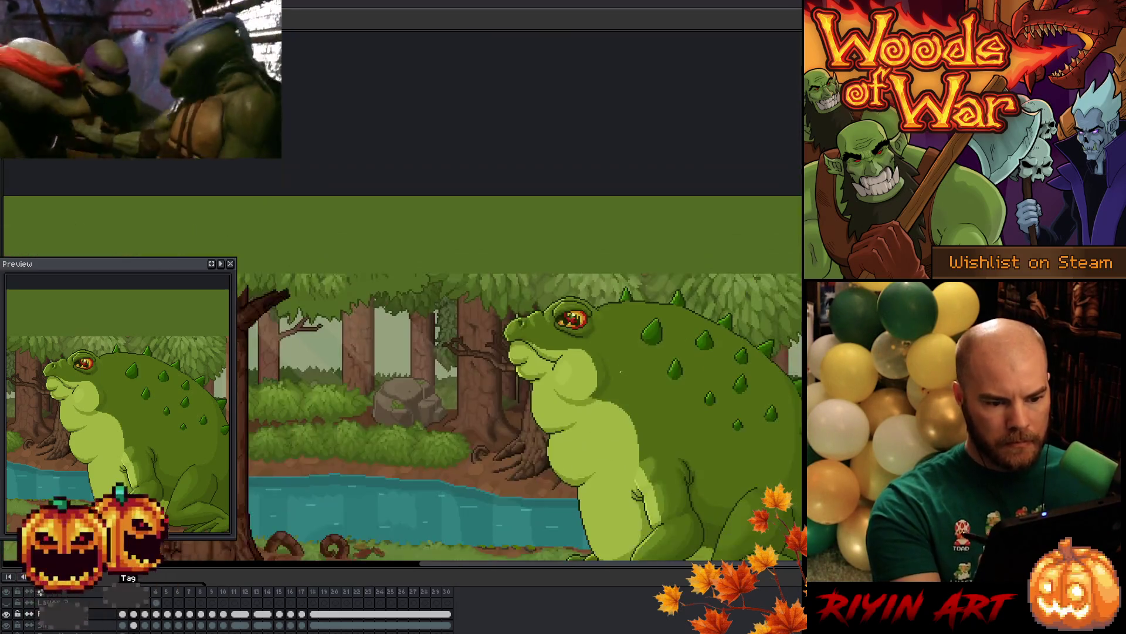
scroll(621, 372, "up", 3)
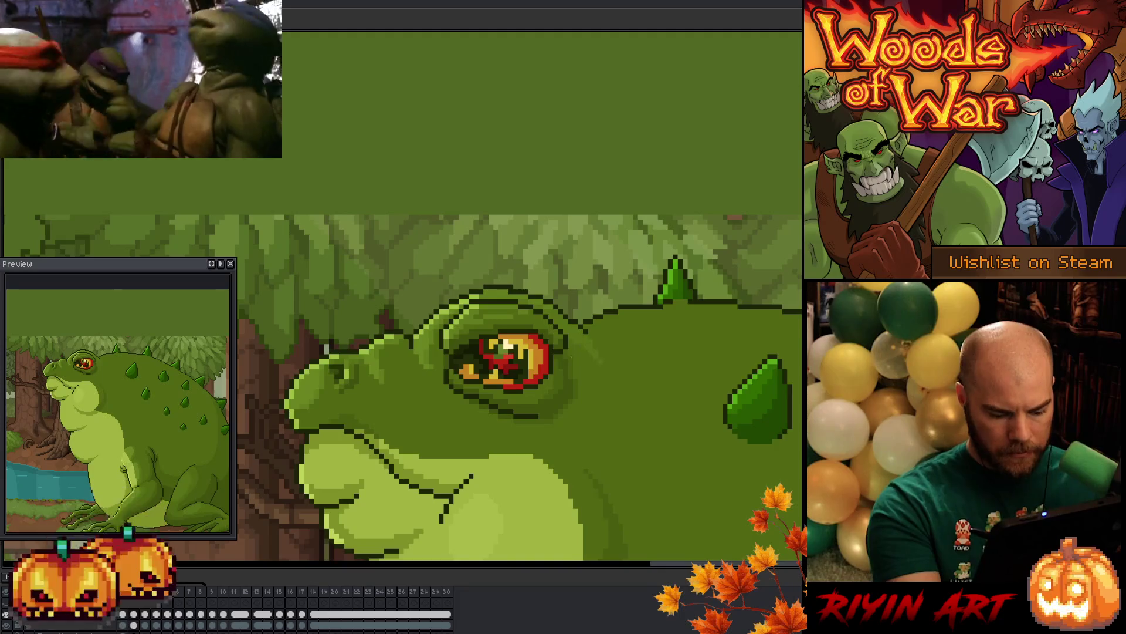
key("Right")
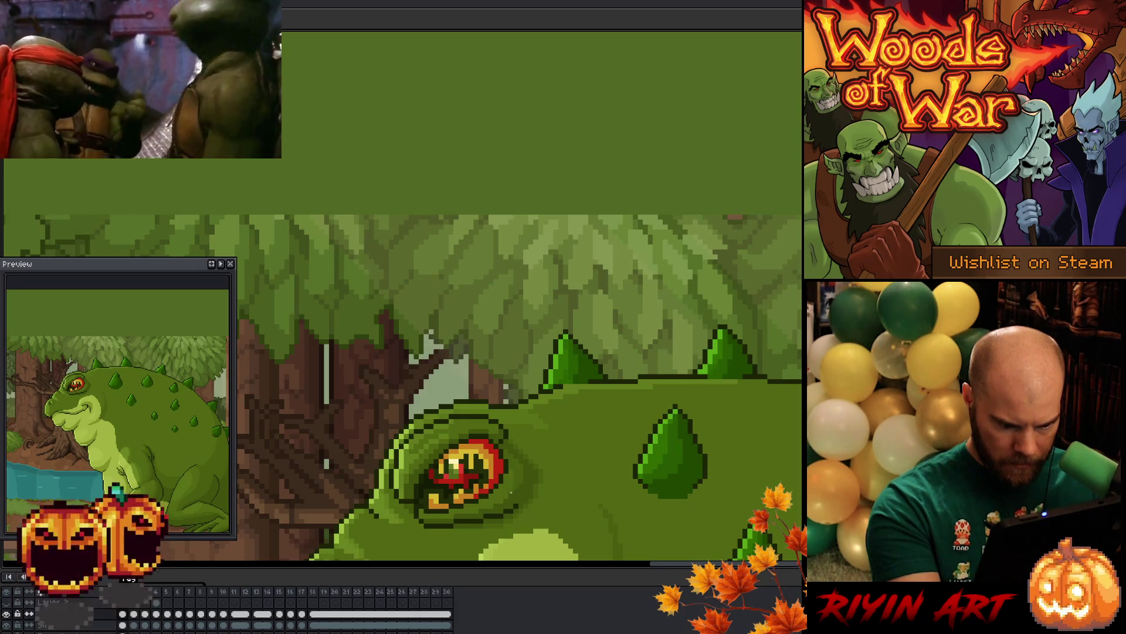
key("Left")
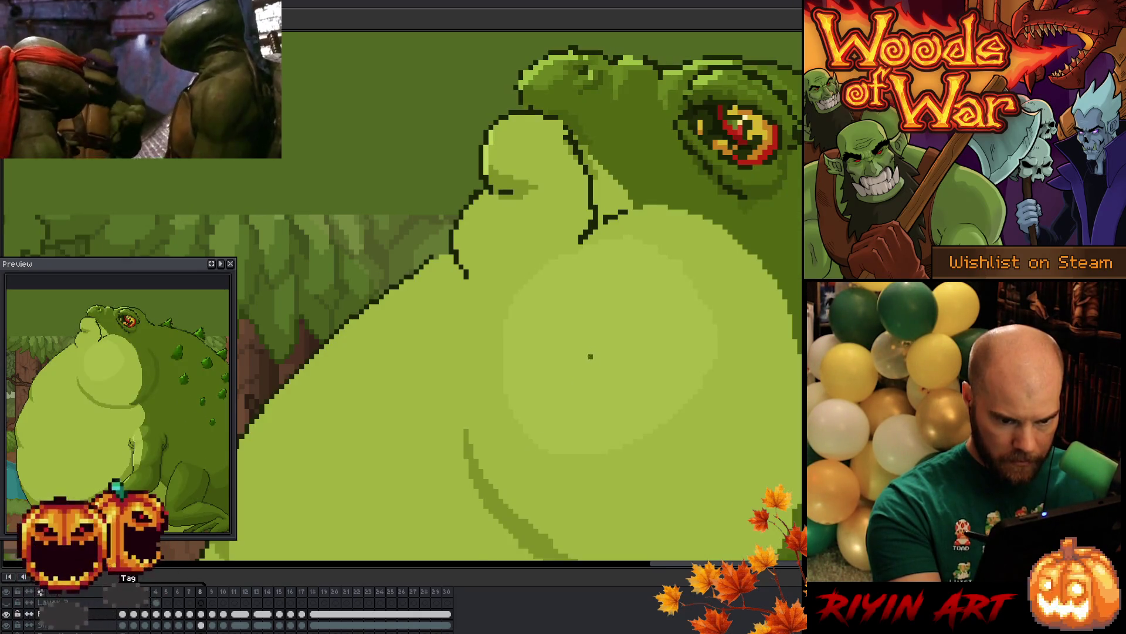
key("Right")
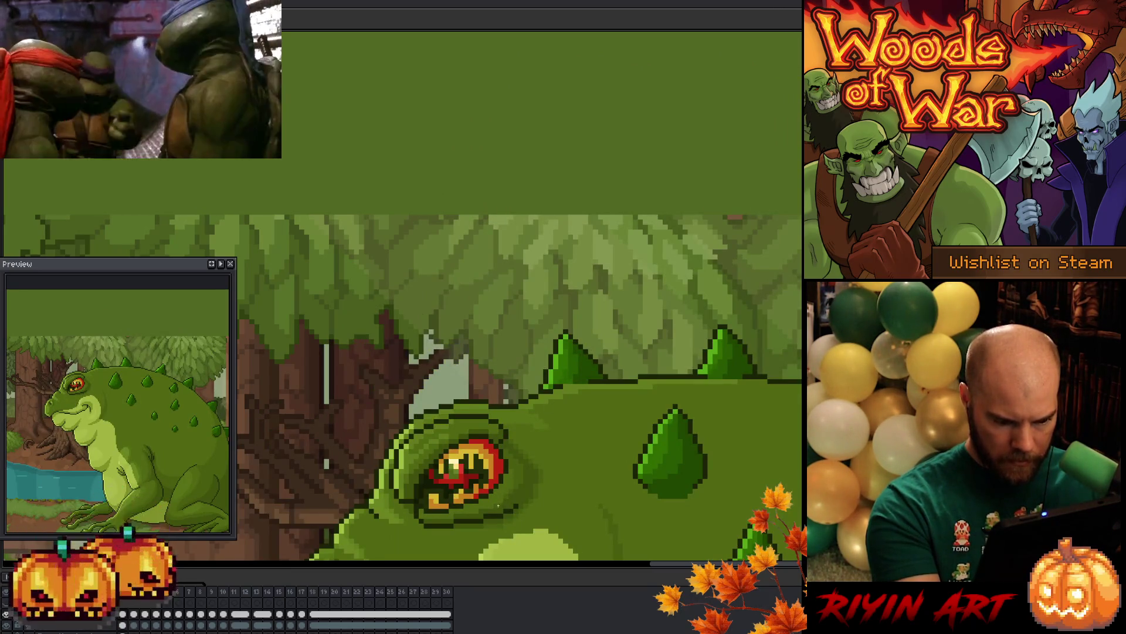
key("Right")
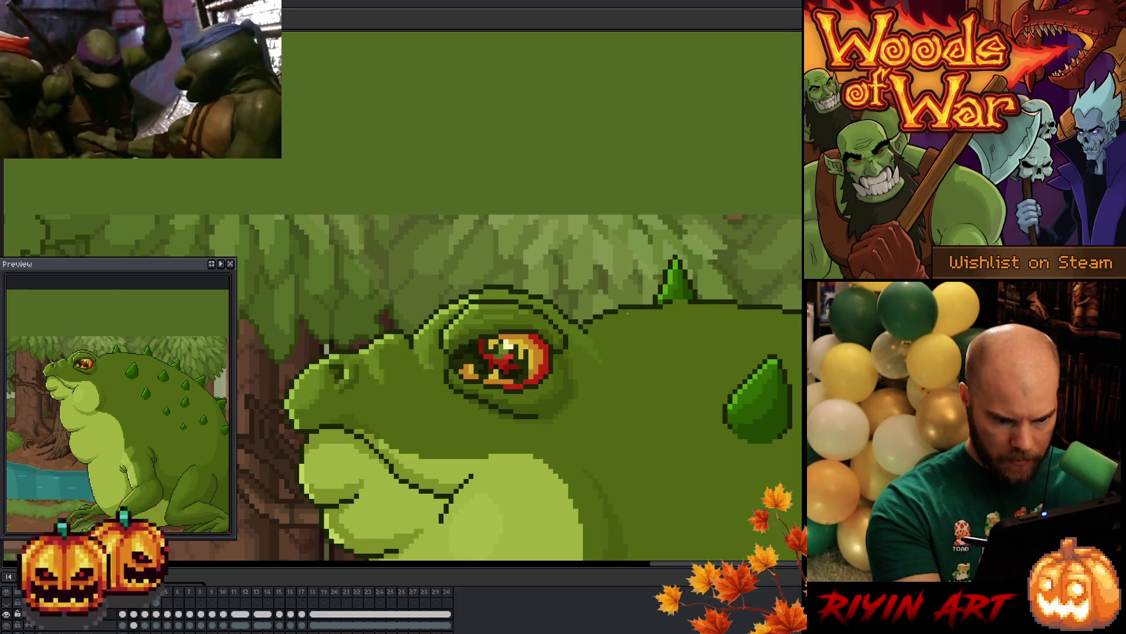
key("Right")
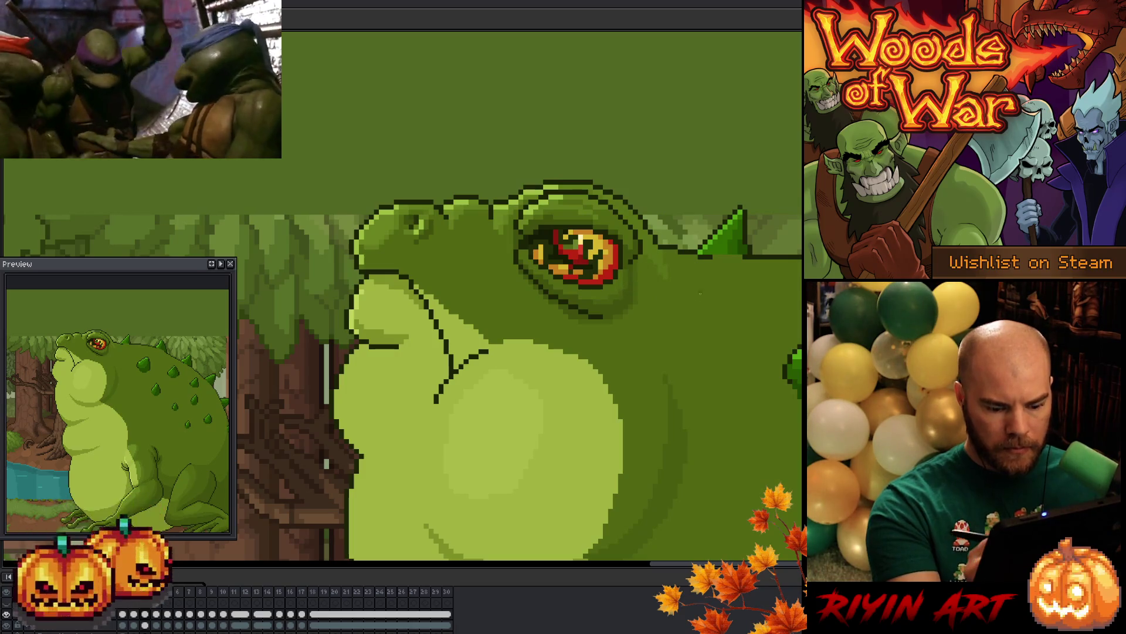
Compare neighbouring frames, settle on the widest puffed-throat frame, and frame the belly and head
key("Right")
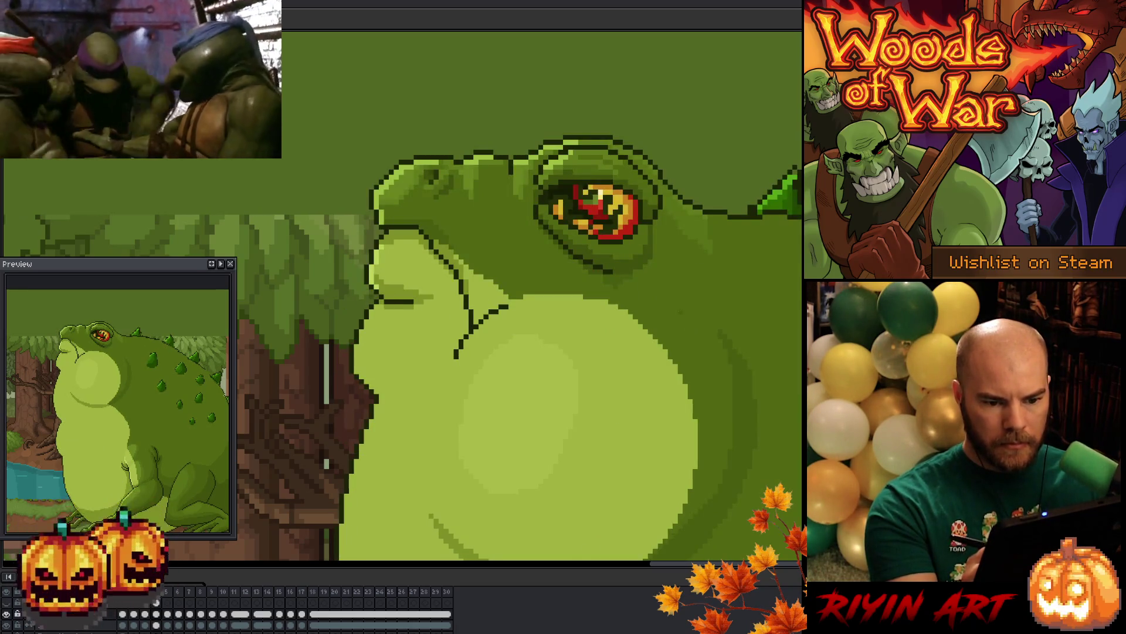
key("Left")
key("Right")
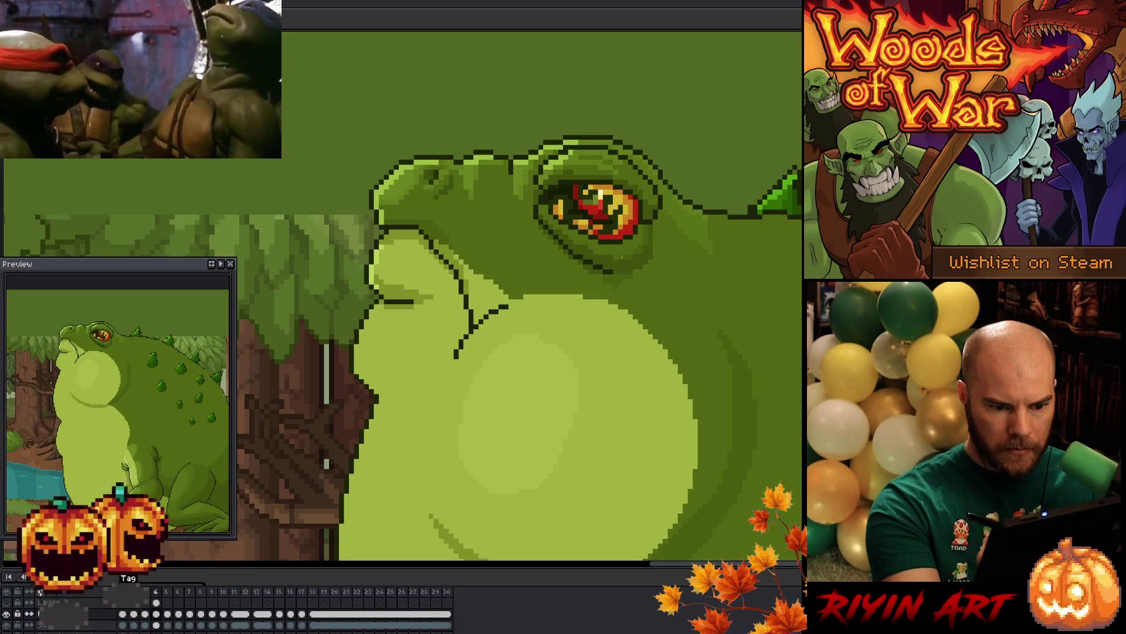
key("Left")
key("Right")
key("Right")
key("Left")
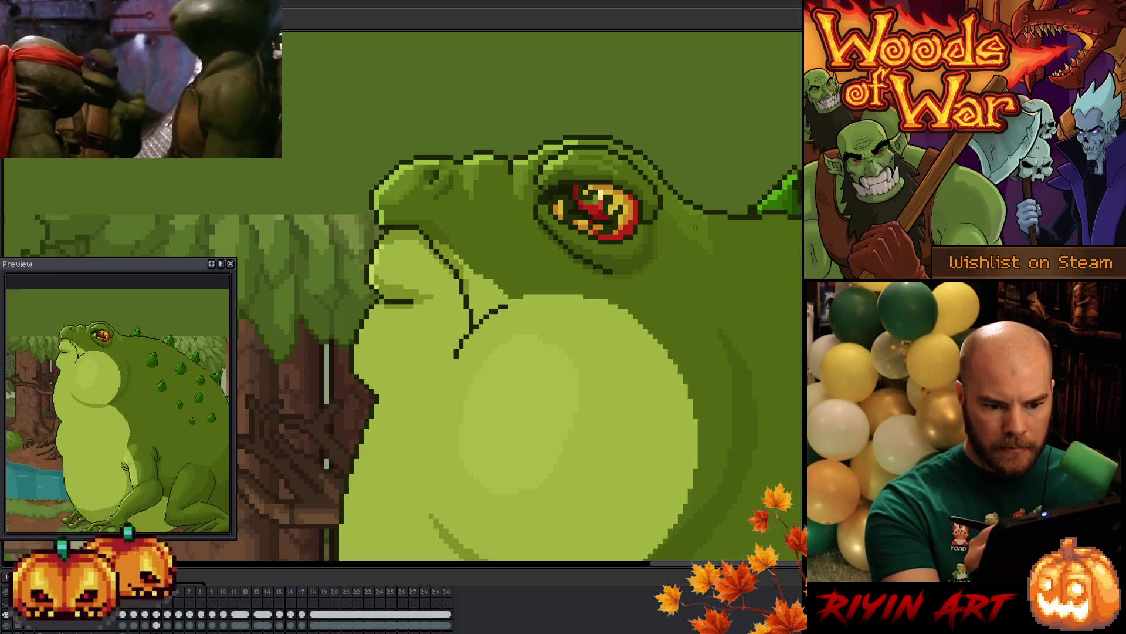
left_click_drag(681, 265, 727, 213)
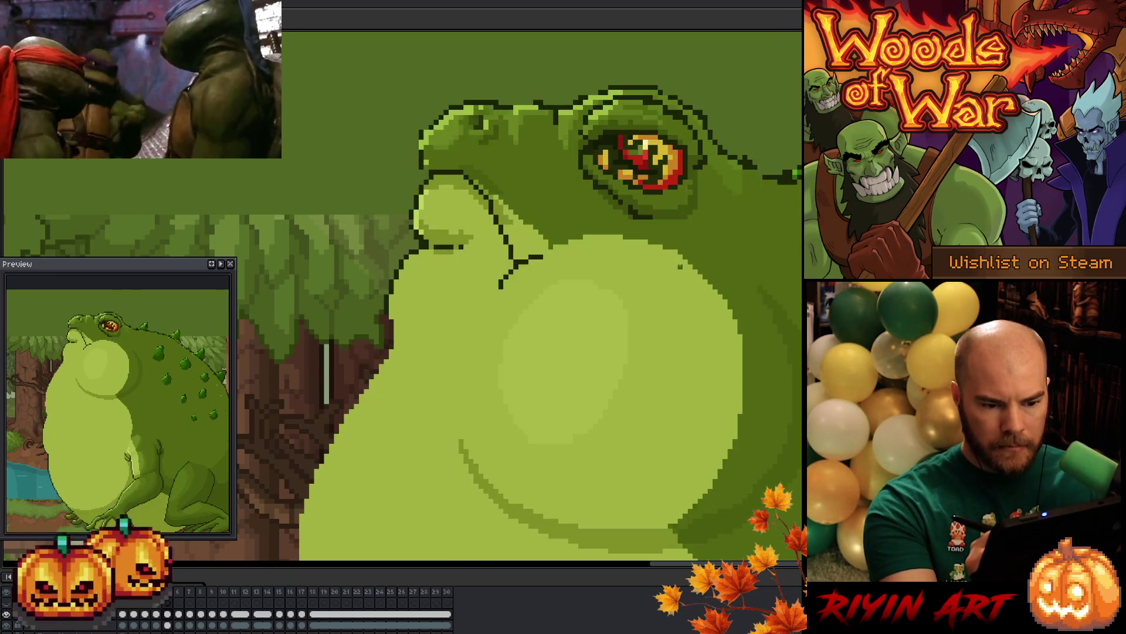
left_click_drag(660, 374, 614, 491)
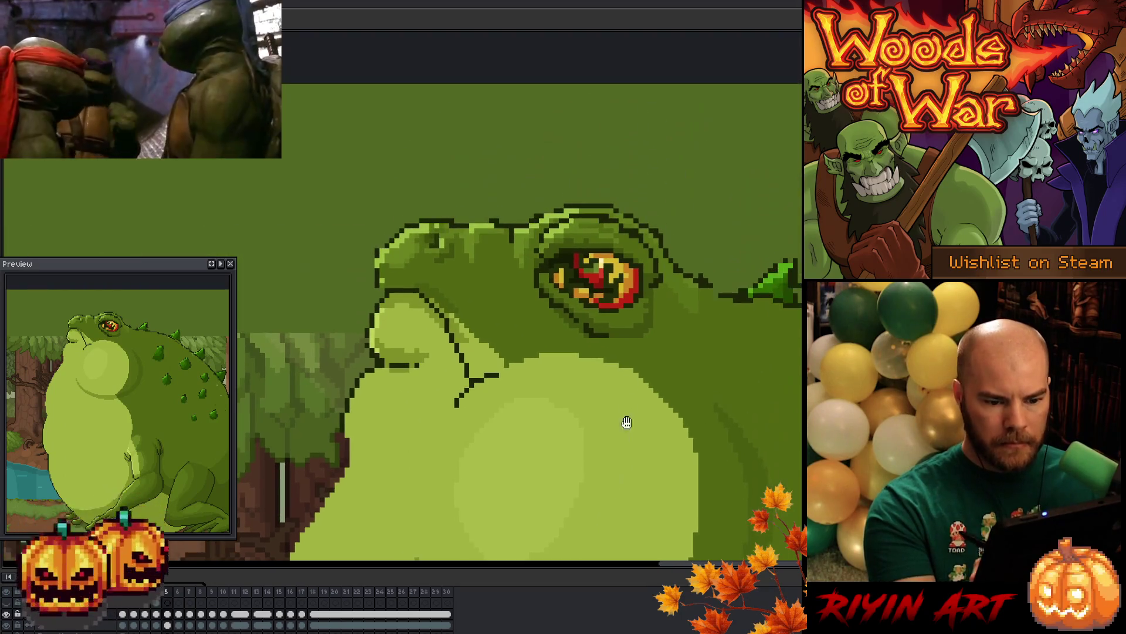
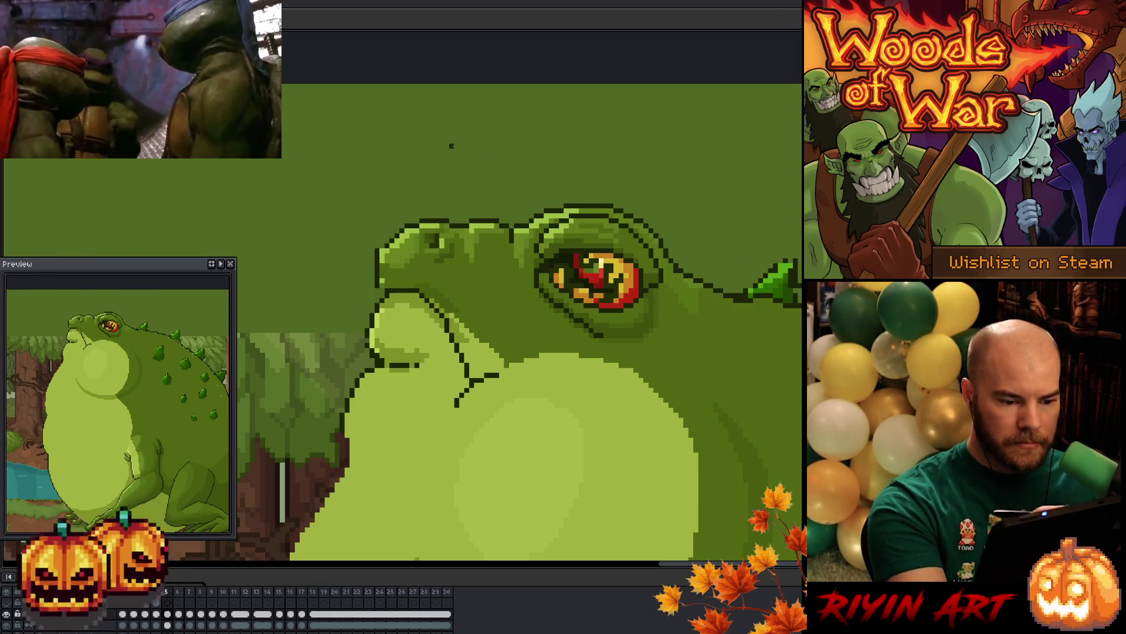
Add dark outline pixels along the snout and throat, then flip between frames 4–6, ending on frame 6
left_click_drag(372, 253, 372, 282)
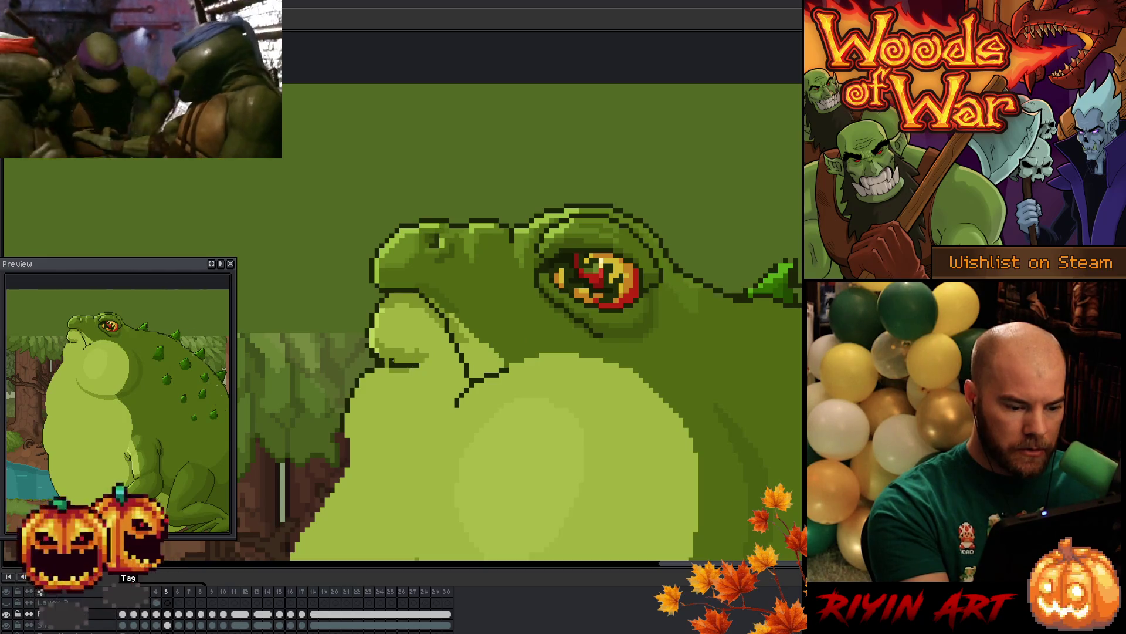
left_click(390, 360)
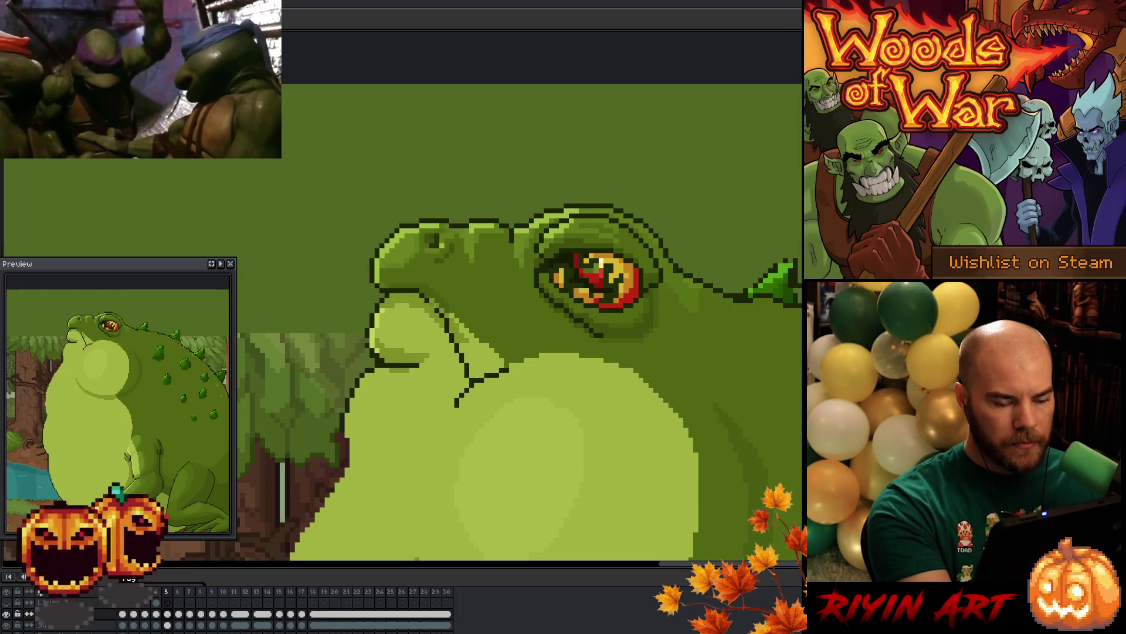
key("Left")
key("Right")
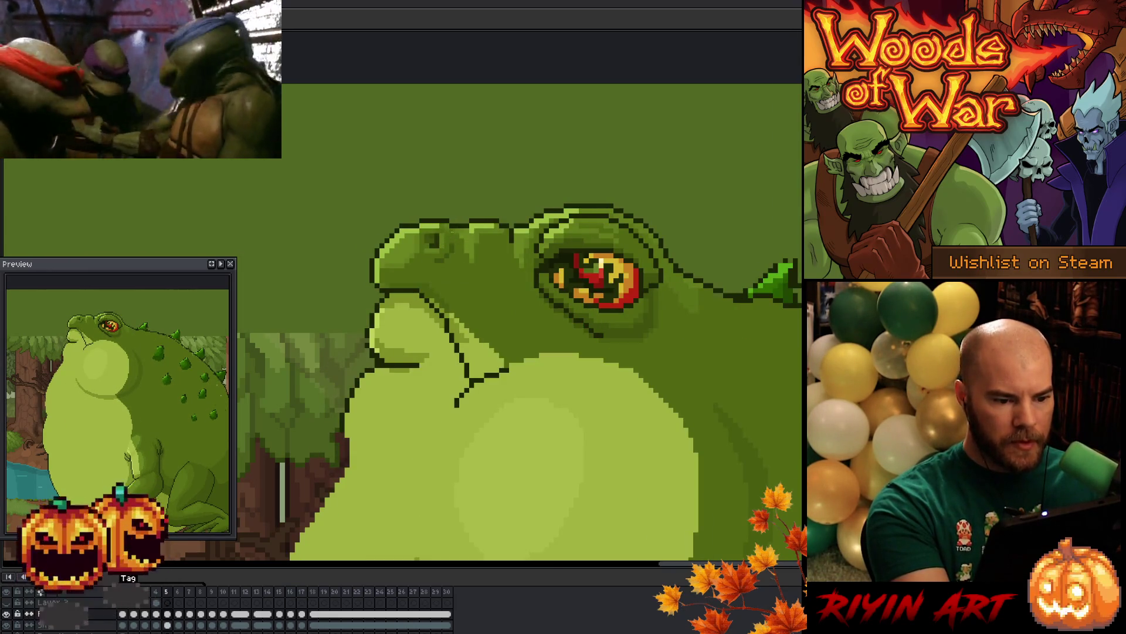
key("Left")
key("Right")
key("Left")
key("Right")
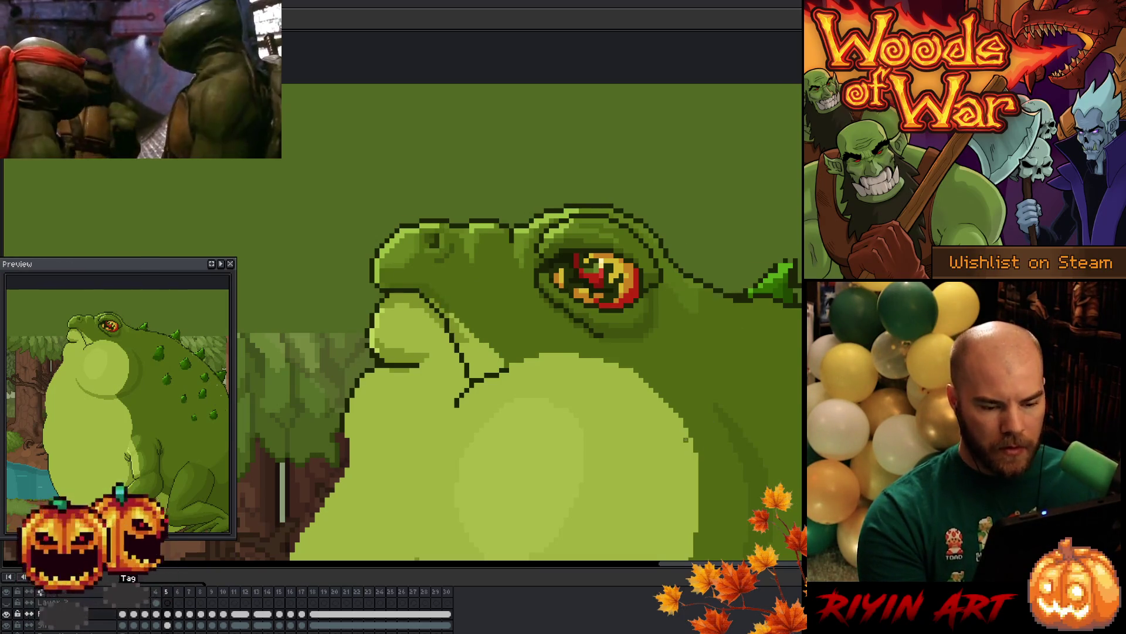
key("Right")
key("Left")
key("Right")
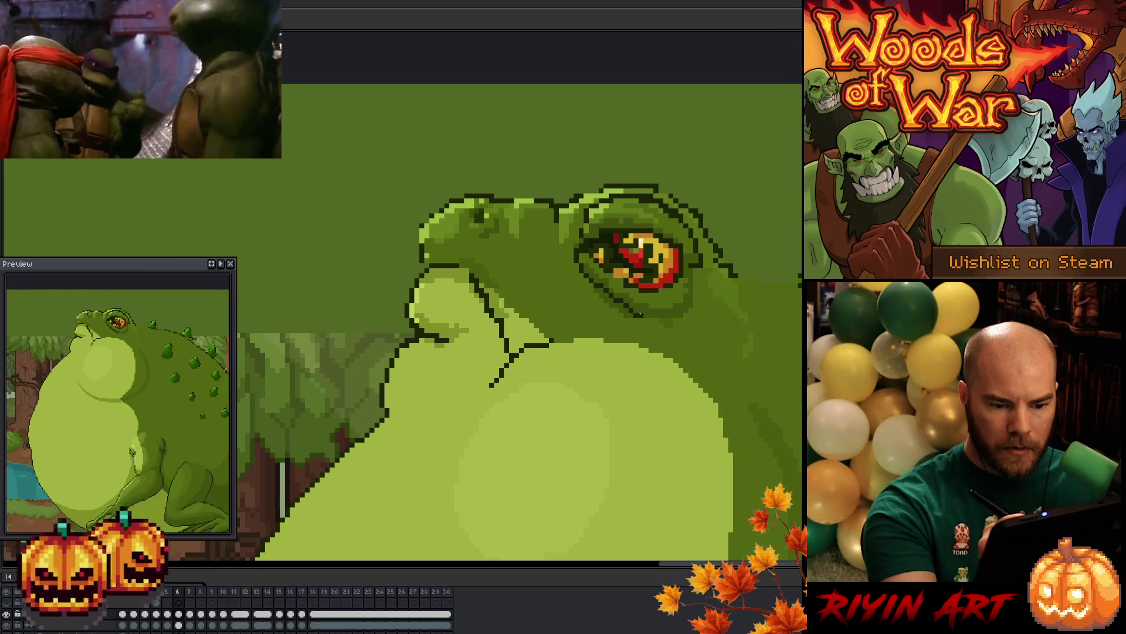
key("Right")
key("Left")
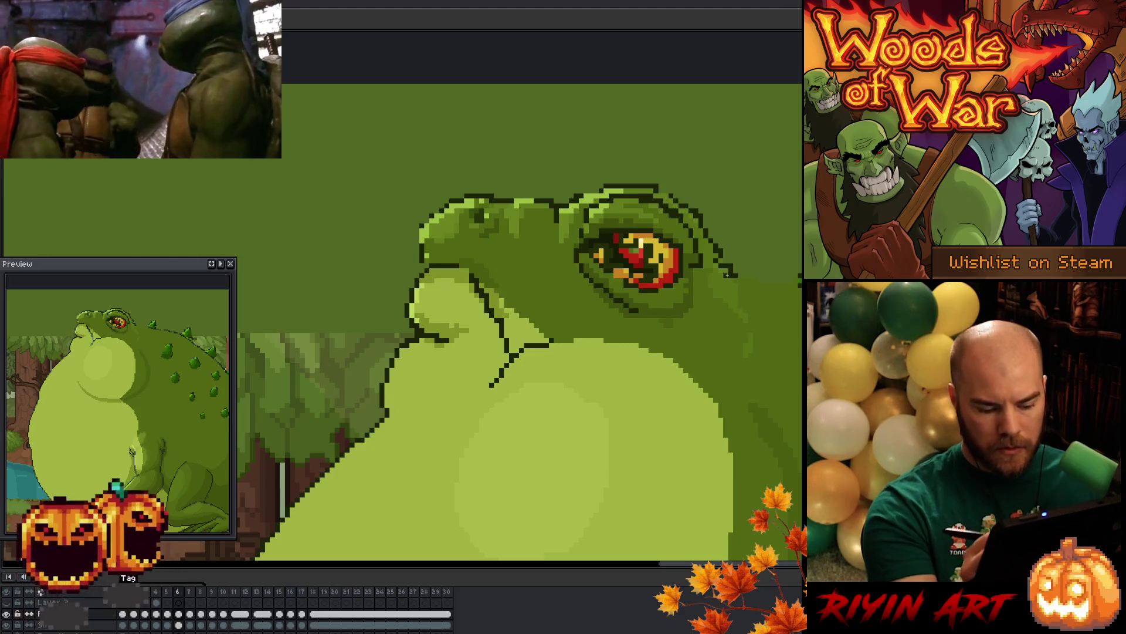
key("Left")
key("Right")
key("Left")
key("Right")
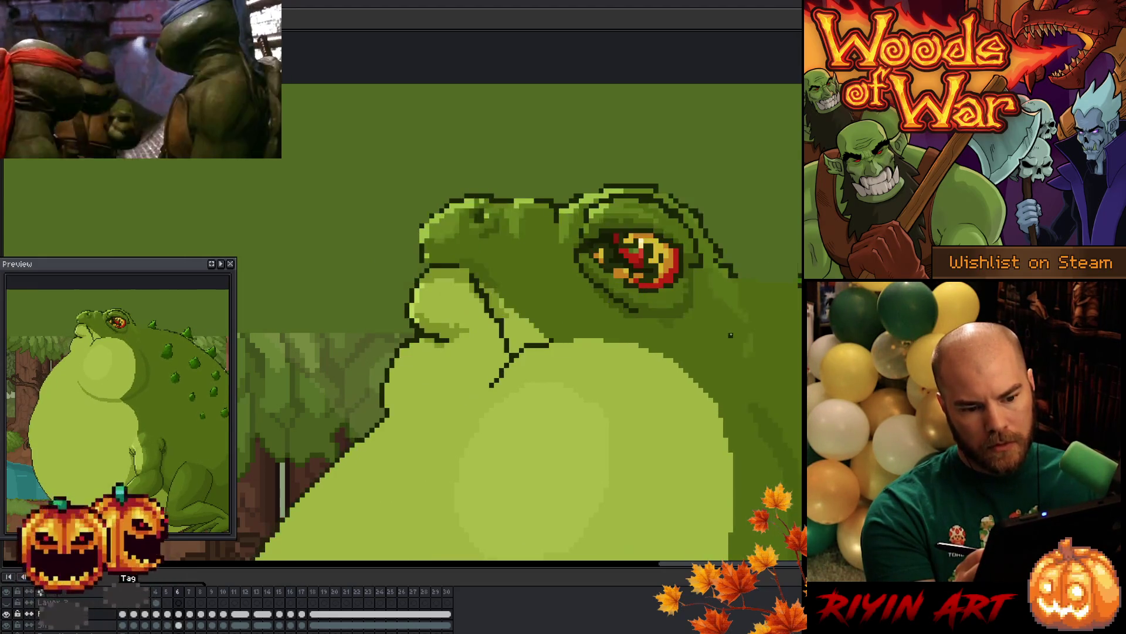
key("Left")
key("Right")
key("Left")
key("Right")
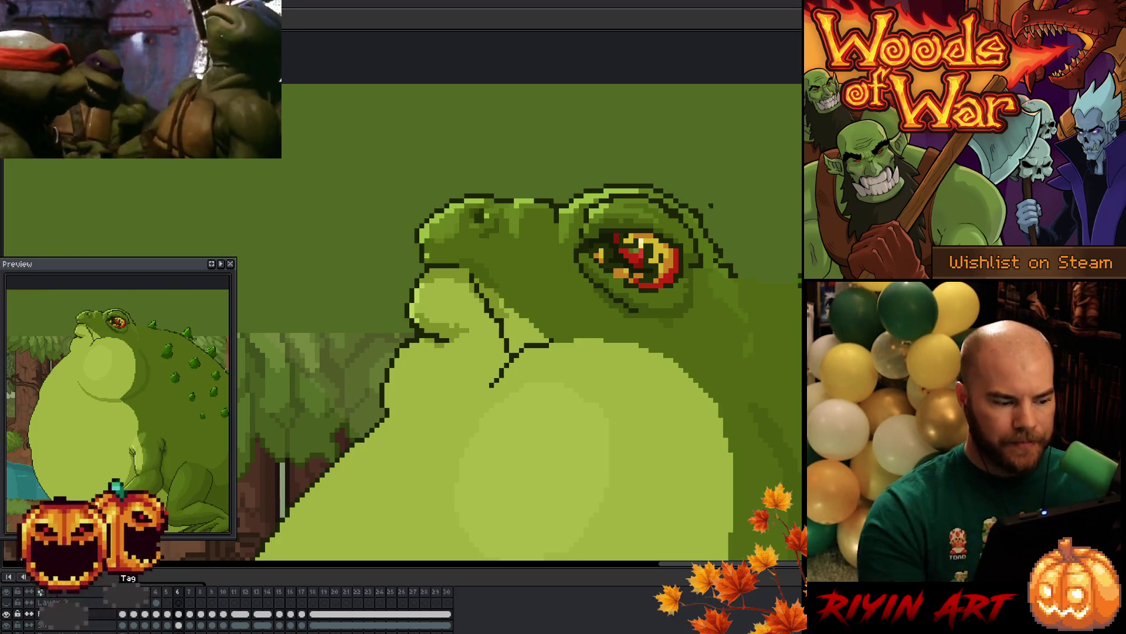
scroll(696, 180, "down", 3)
left_click_drag(695, 180, 528, 159)
left_click_drag(509, 278, 500, 322)
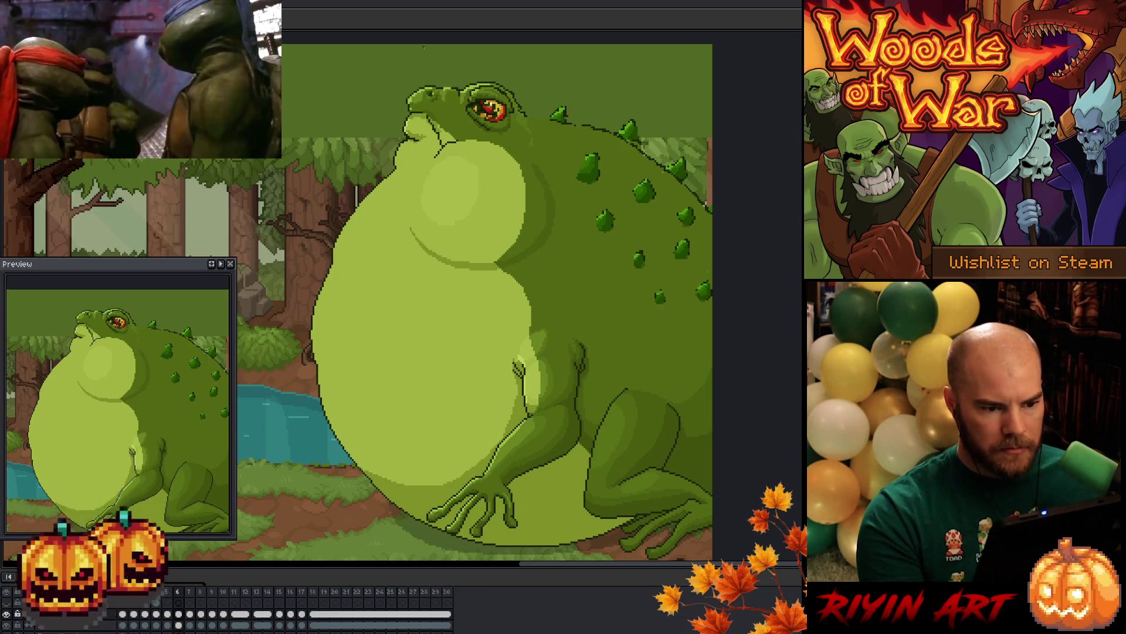
Zoom in on the head and fill the gap in the toad's dark head outline
scroll(546, 269, "up", 3)
scroll(545, 269, "down", 1)
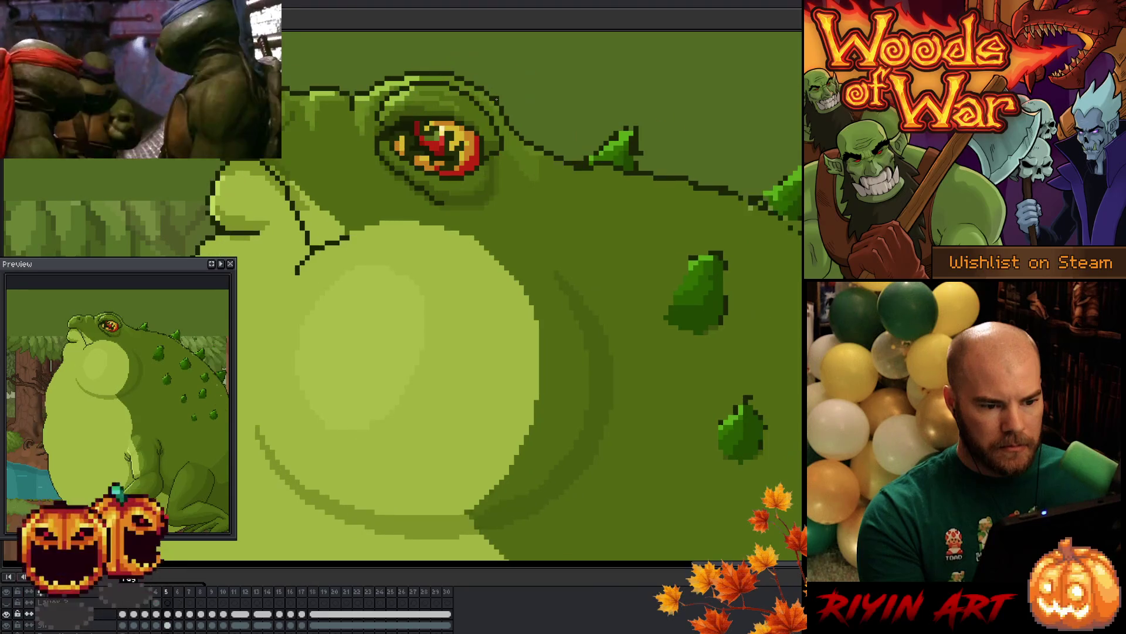
scroll(546, 268, "up", 2)
scroll(546, 268, "up", 2)
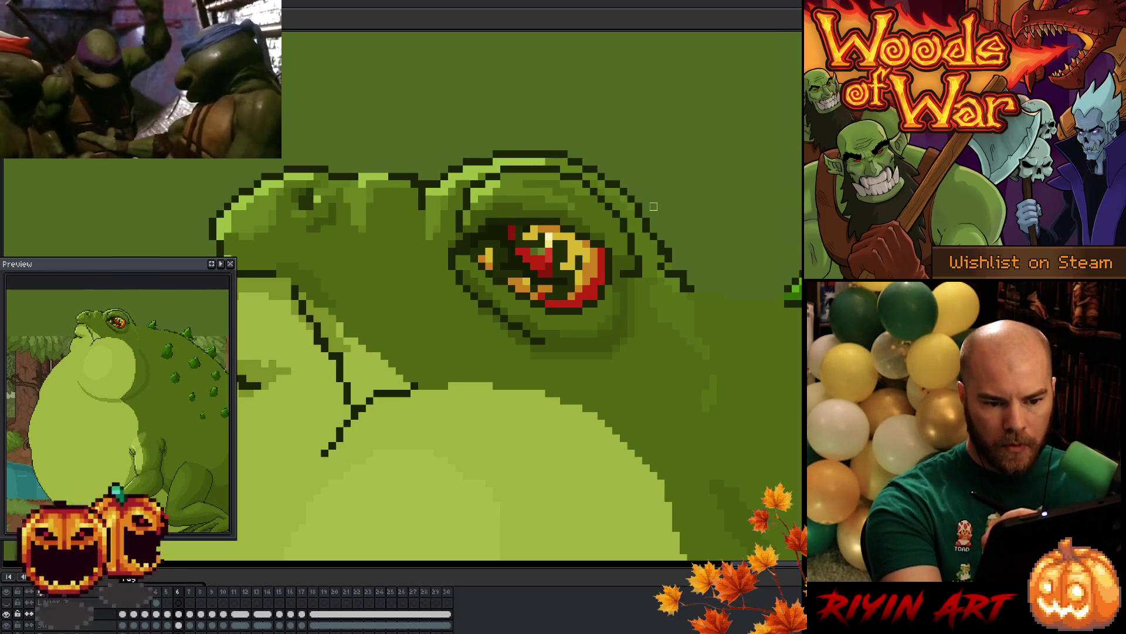
key("ctrl")
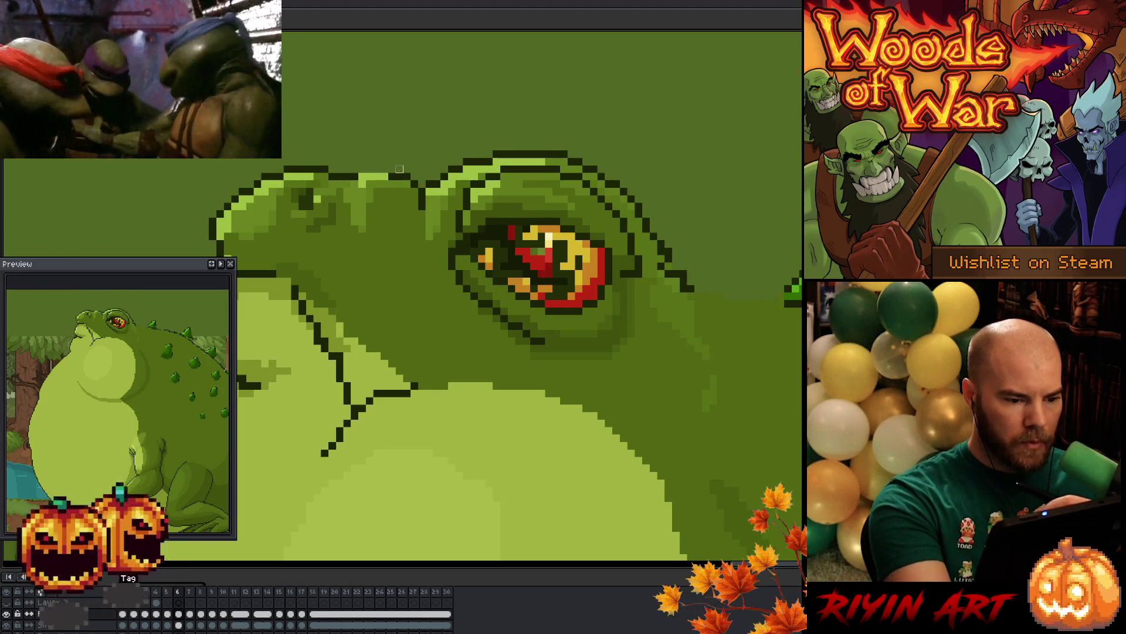
mouse_move(389, 176)
left_mouse_down()
mouse_move(360, 176)
mouse_move(387, 183)
mouse_move(370, 184)
left_mouse_up()
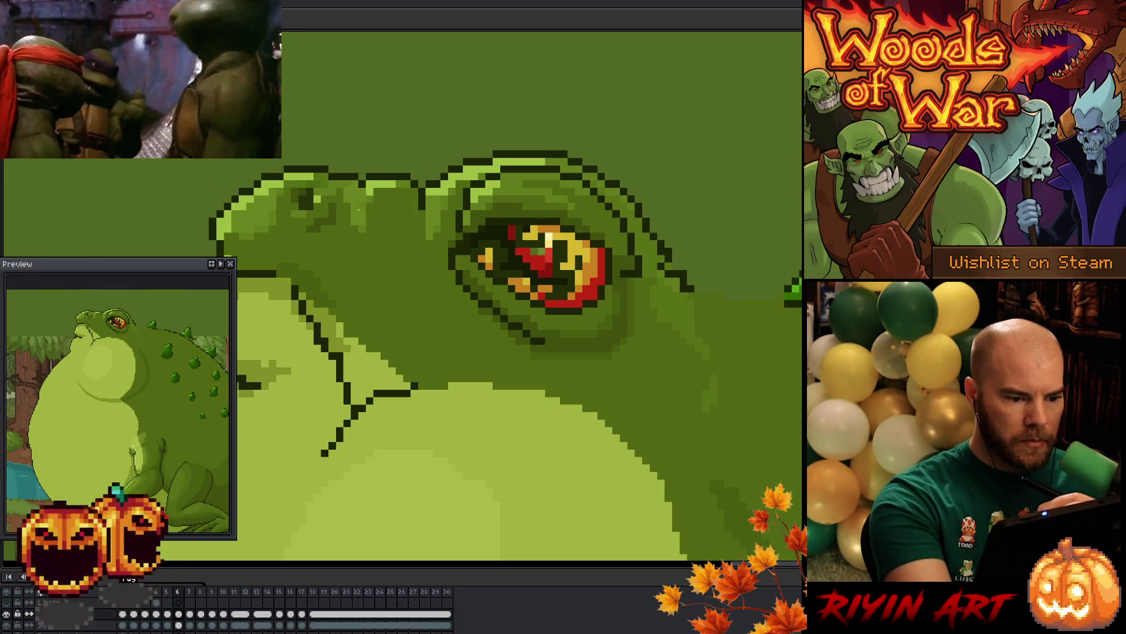
Repaint head pixels behind the eye in lighter and deeper greens
mouse_move(382, 202)
left_mouse_down()
mouse_move(396, 243)
mouse_move(384, 192)
left_mouse_up()
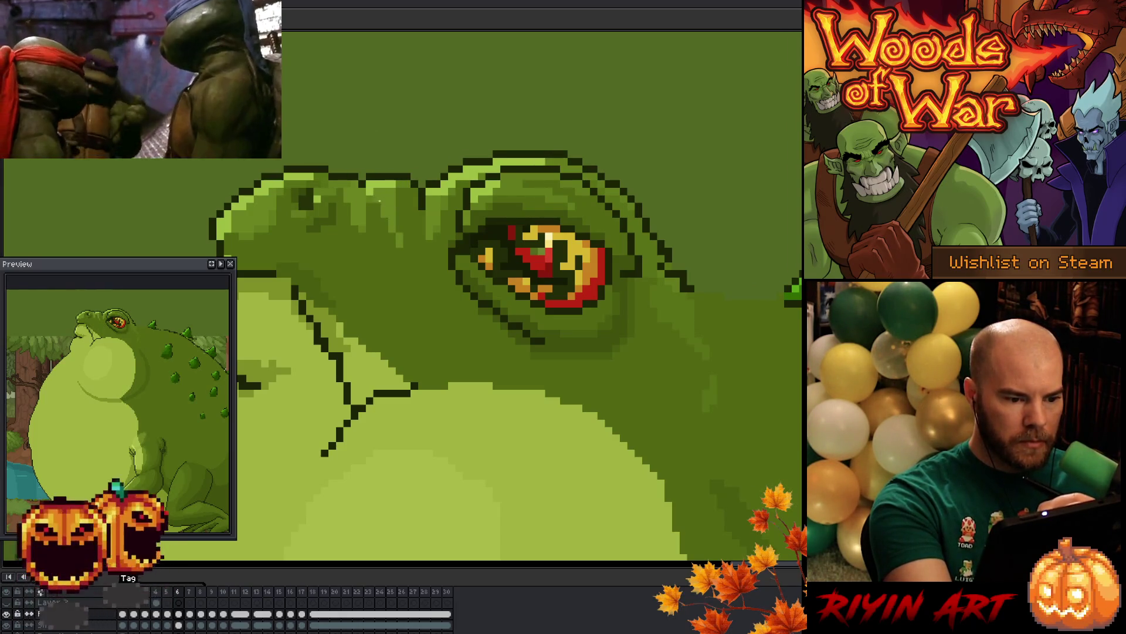
left_click_drag(392, 234, 402, 240)
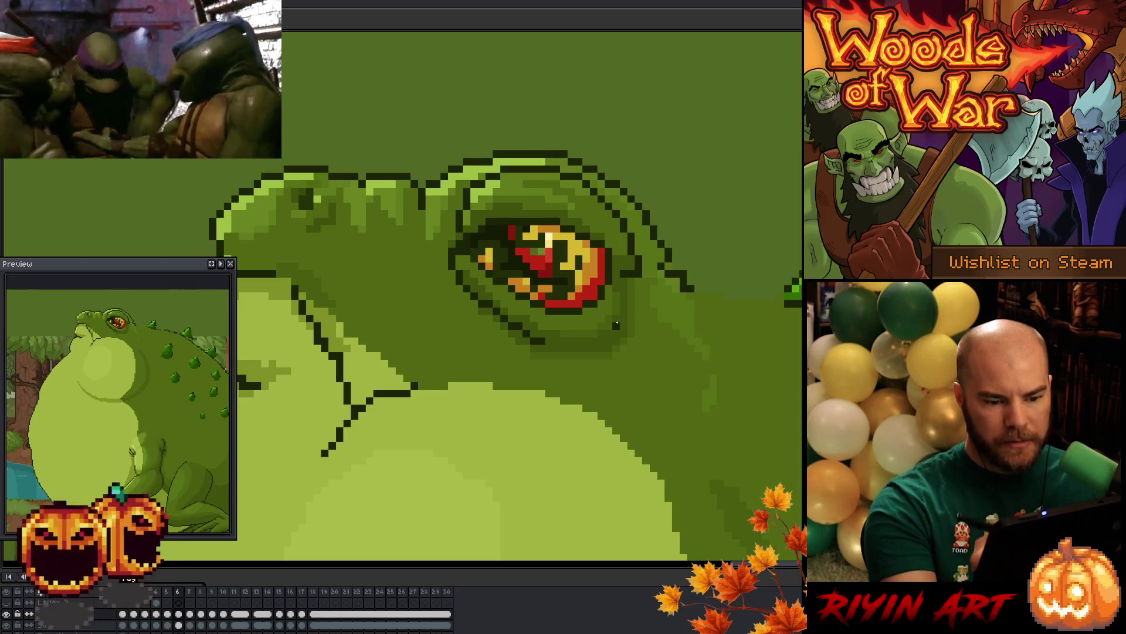
scroll(616, 324, "down", 3)
scroll(547, 226, "up", 1)
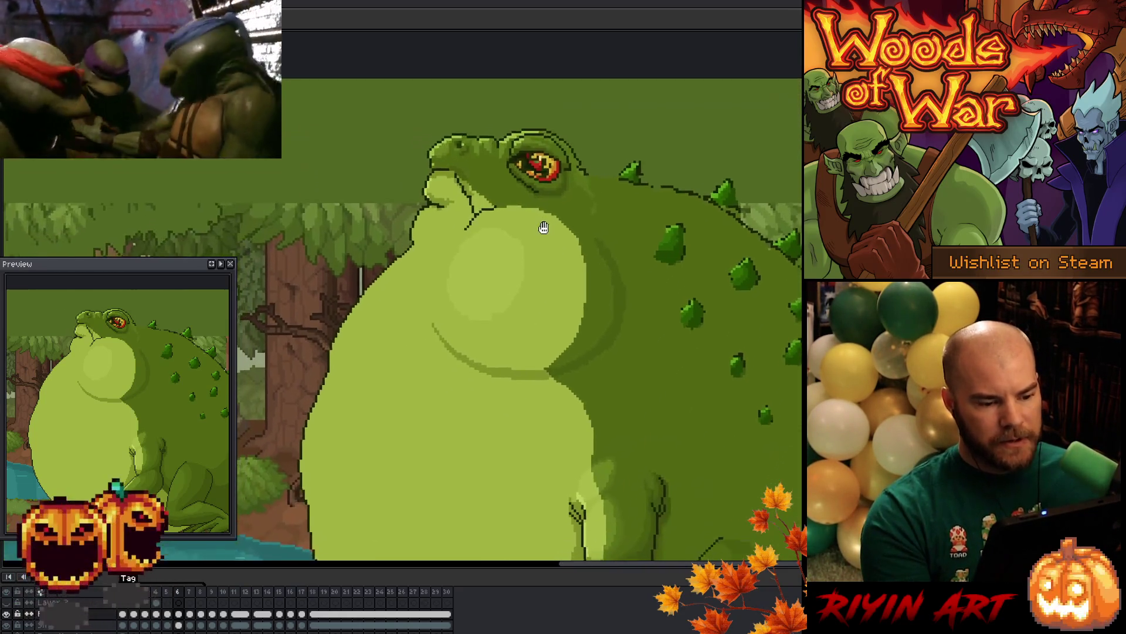
Pan across the waterfall side, centre the toad, and box-select then deselect its head
scroll(552, 231, "down", 2)
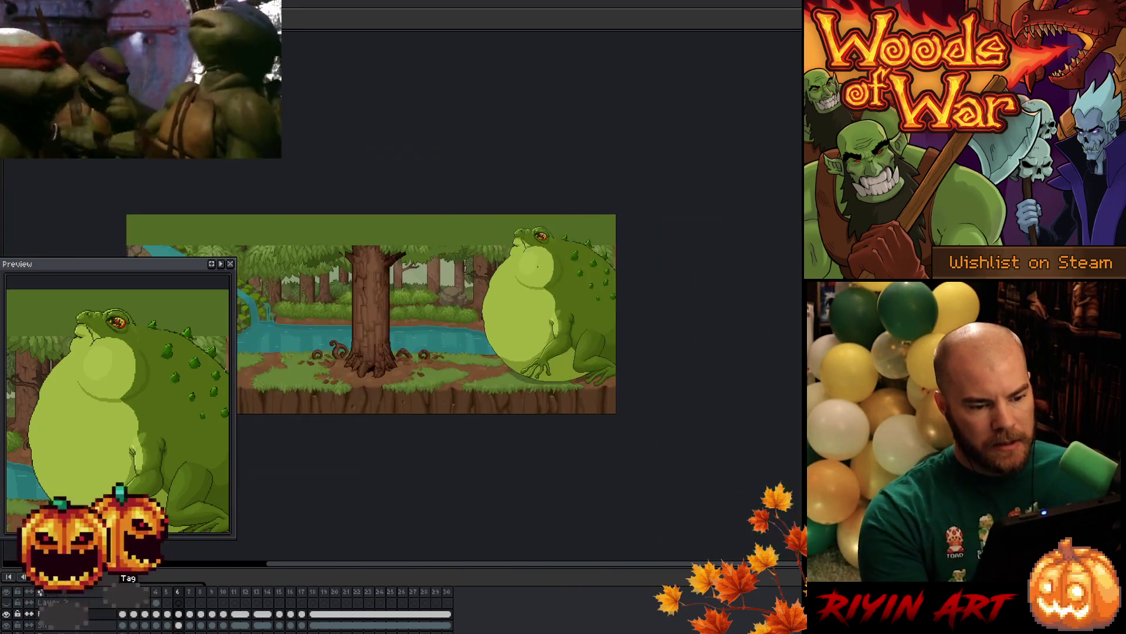
left_click_drag(487, 300, 649, 299)
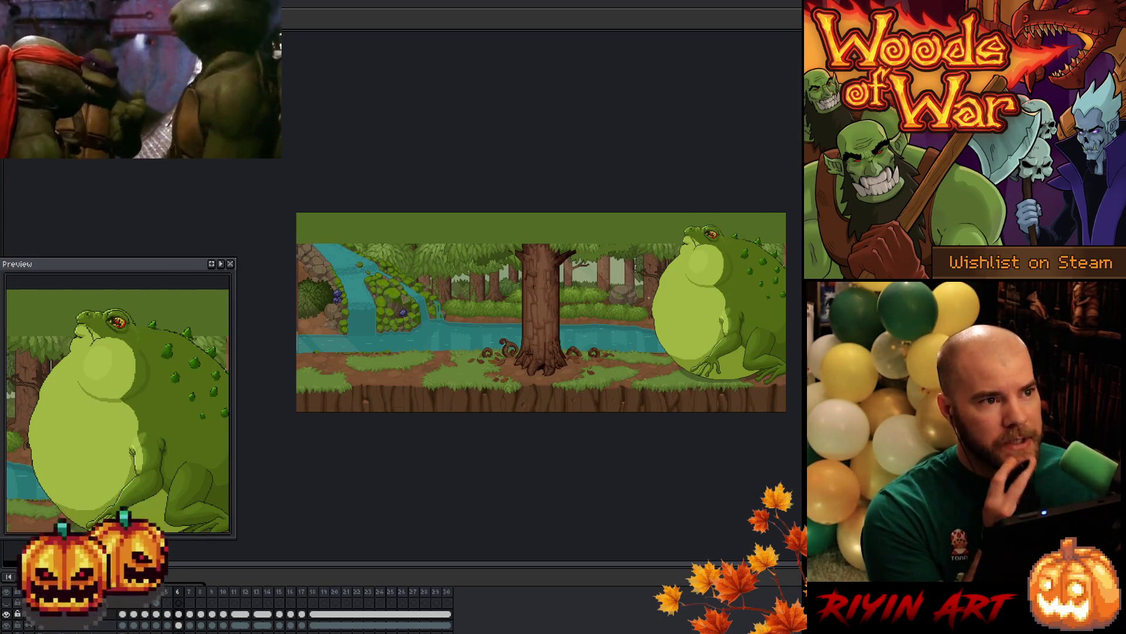
scroll(731, 301, "up", 3)
left_click_drag(731, 302, 573, 289)
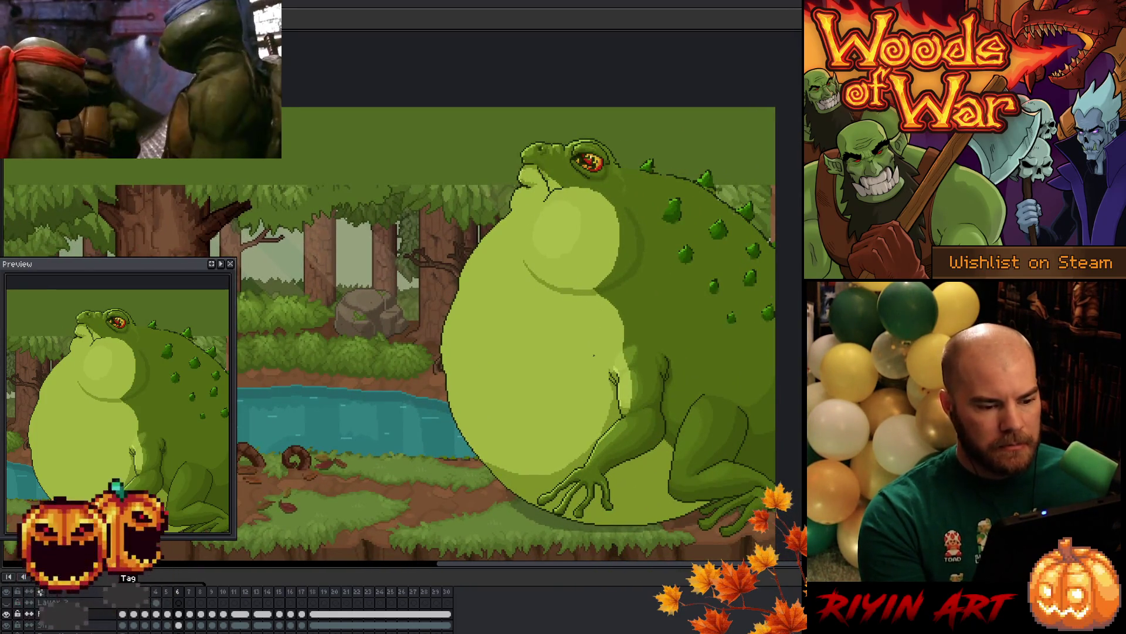
scroll(505, 148, "up", 1)
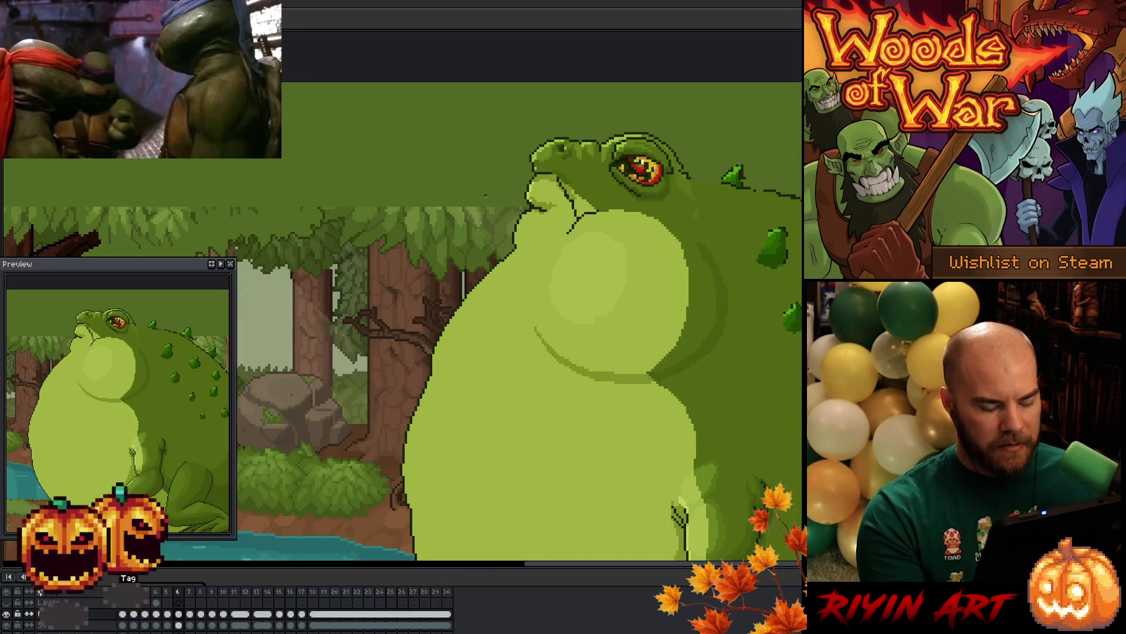
mouse_move(465, 206)
left_mouse_down()
mouse_move(514, 121)
mouse_move(720, 84)
mouse_move(801, 104)
mouse_move(740, 111)
mouse_move(802, 99)
left_mouse_up()
scroll(767, 173, "down", 3)
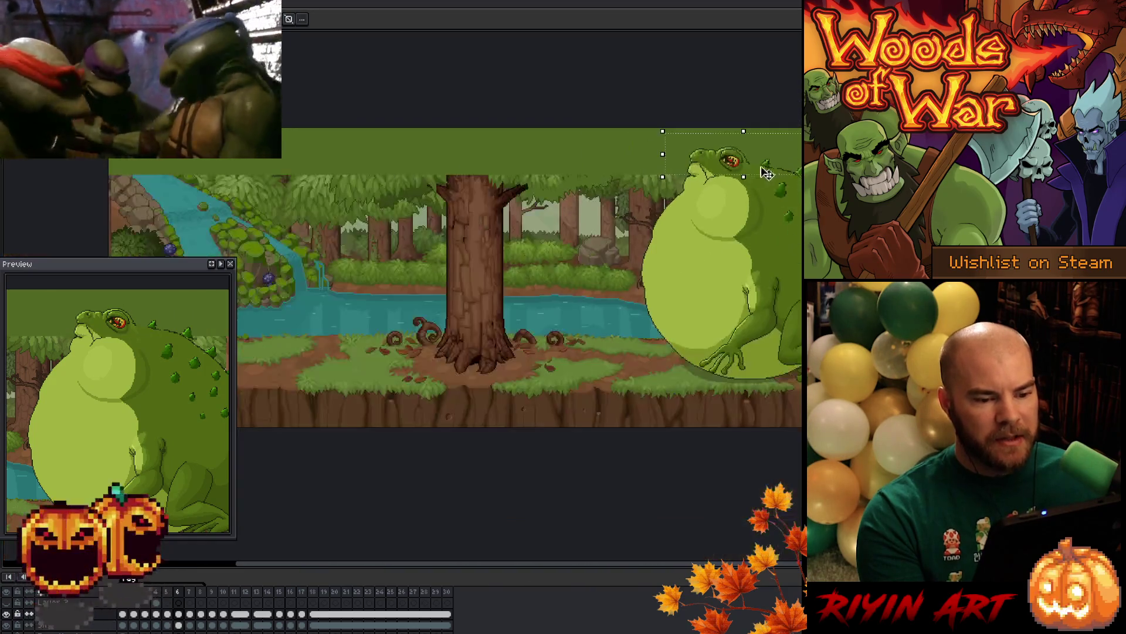
scroll(672, 187, "up", 1)
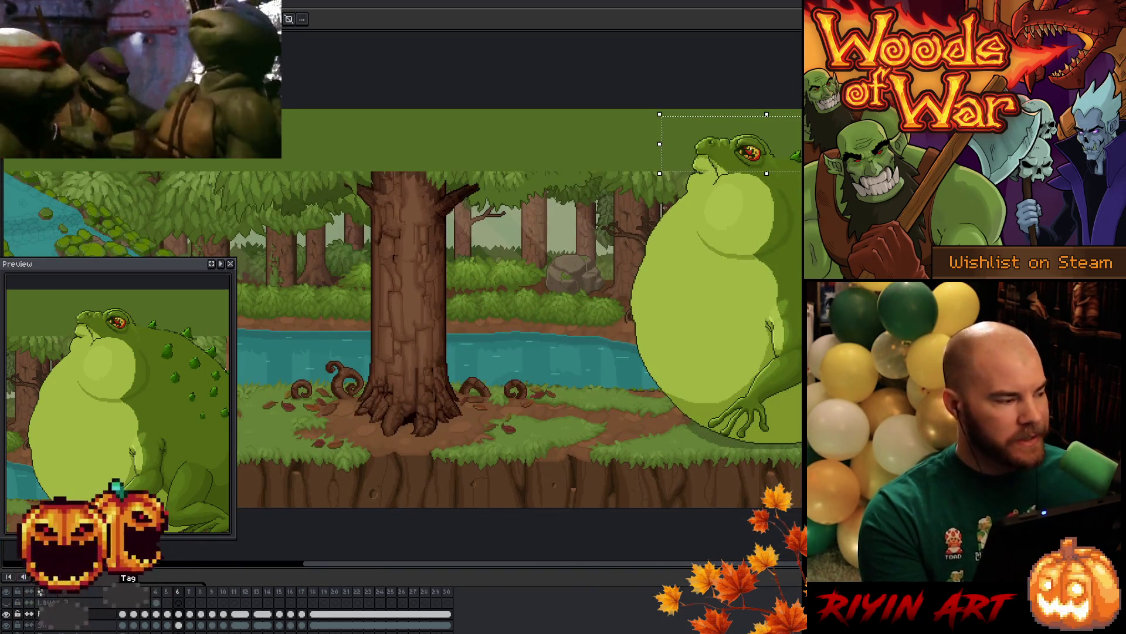
scroll(663, 208, "down", 1)
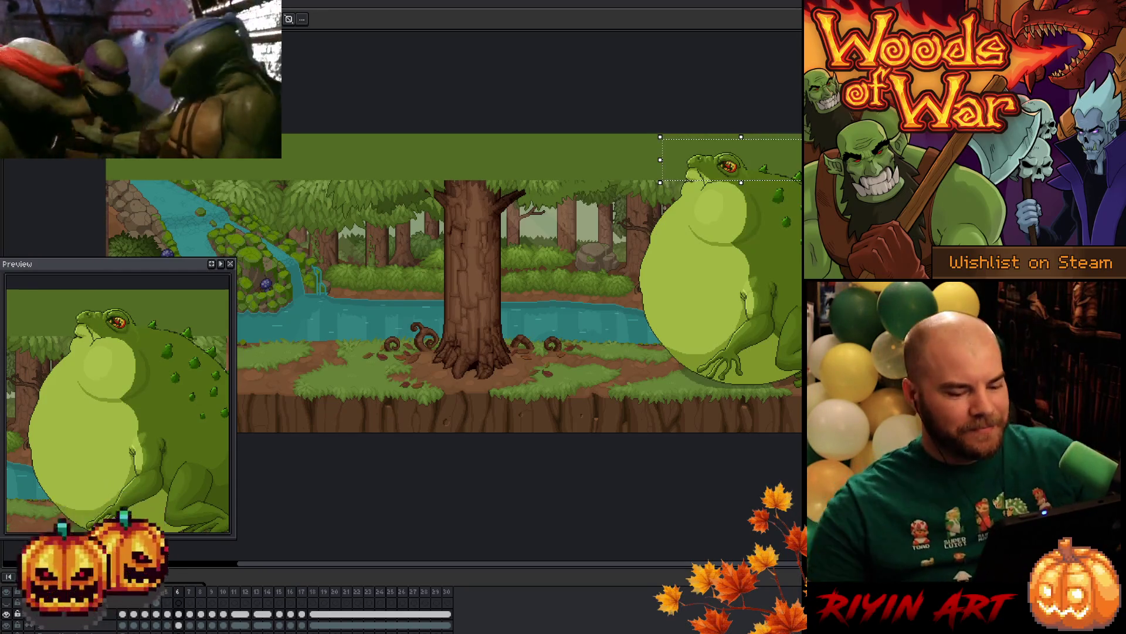
scroll(722, 332, "up", 2)
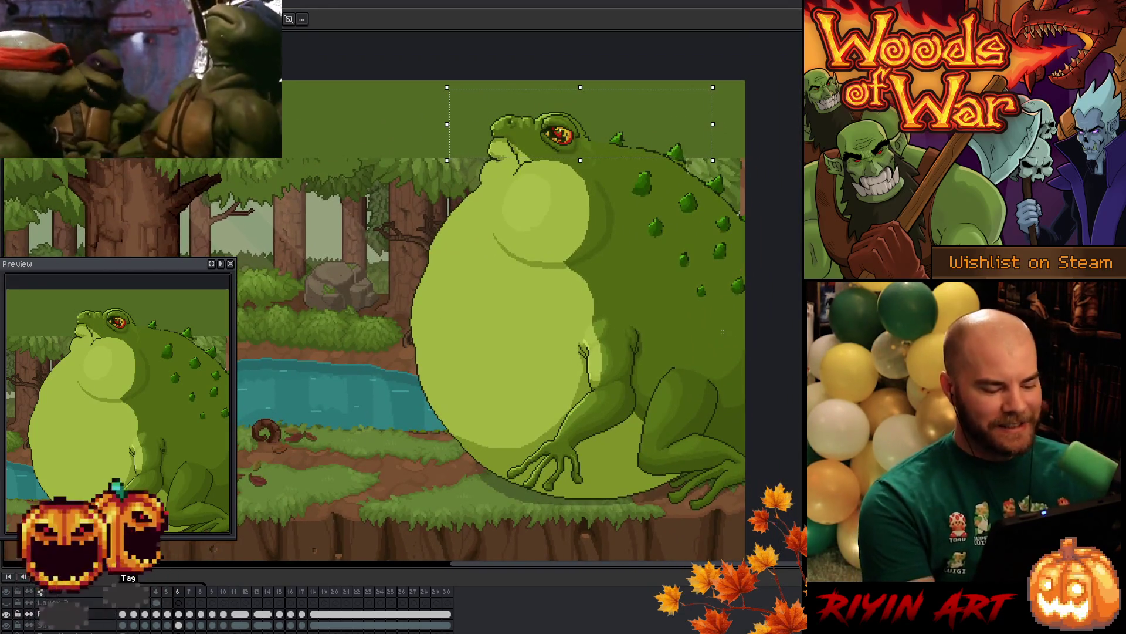
key("ctrl+d")
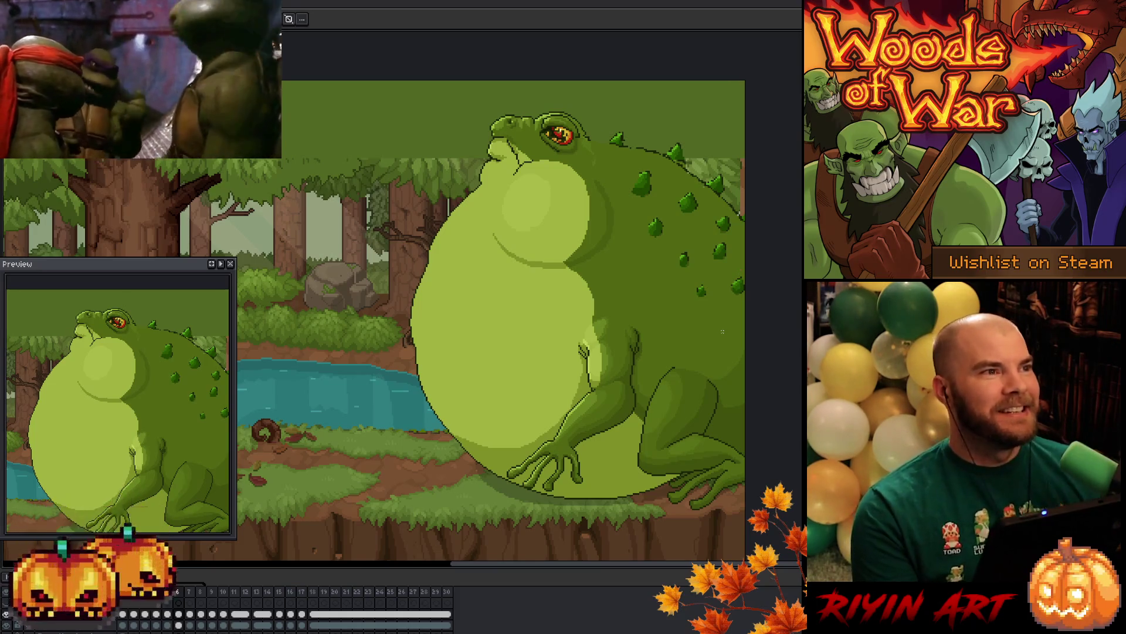
Play the animation with Enter, following the toad's arm and lower body as it moves
scroll(588, 330, "up", 1)
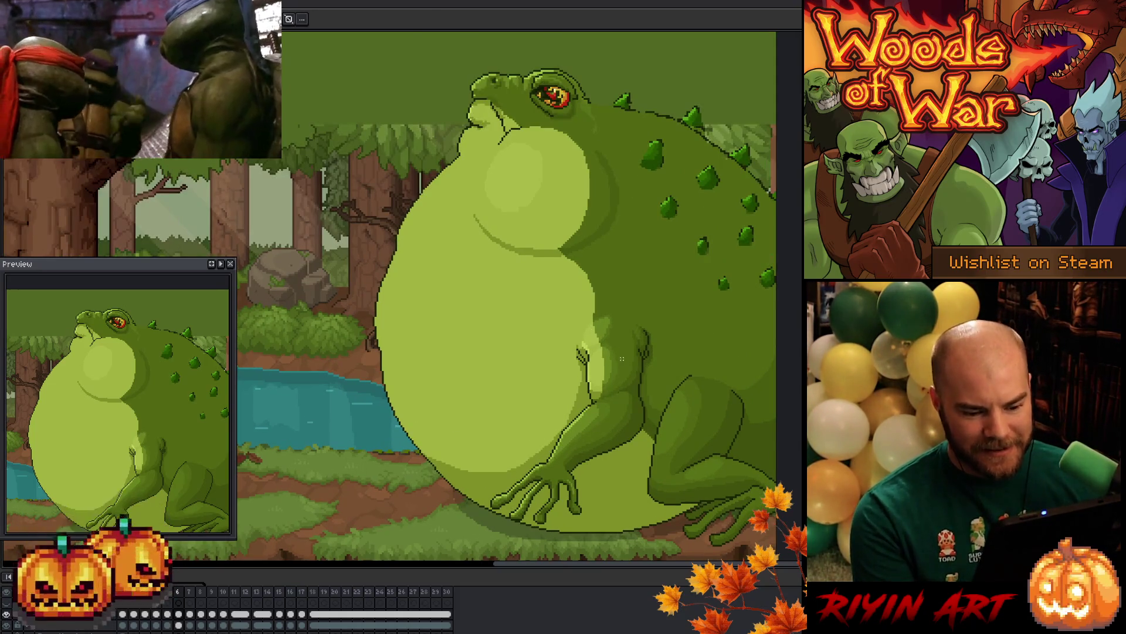
scroll(621, 358, "up", 2)
scroll(616, 271, "down", 1)
left_click_drag(607, 319, 607, 223)
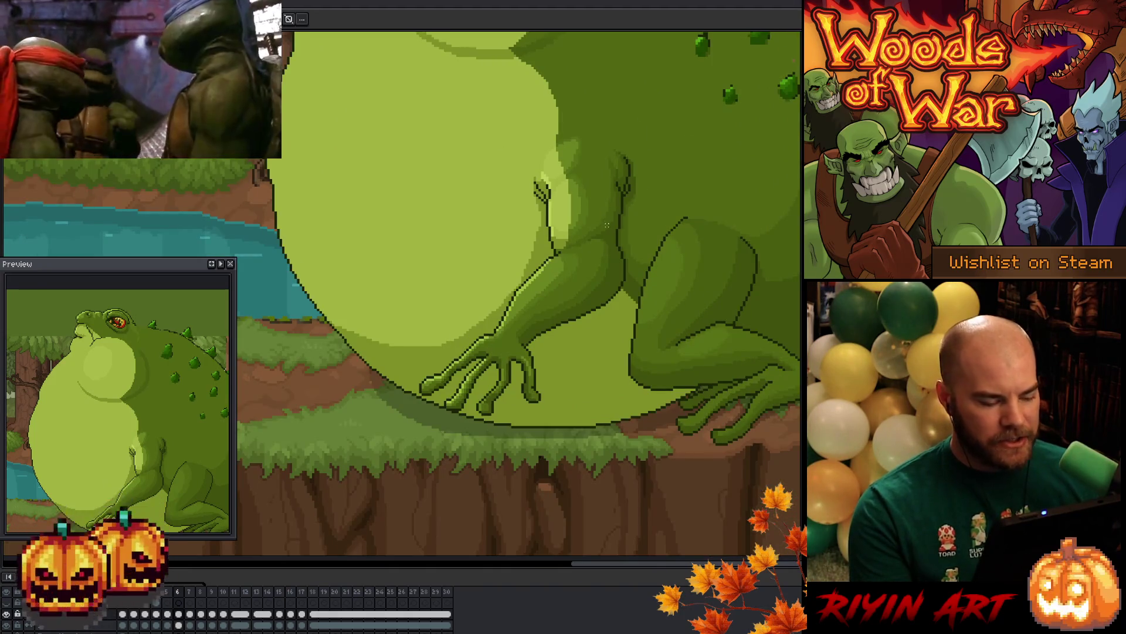
key("Return")
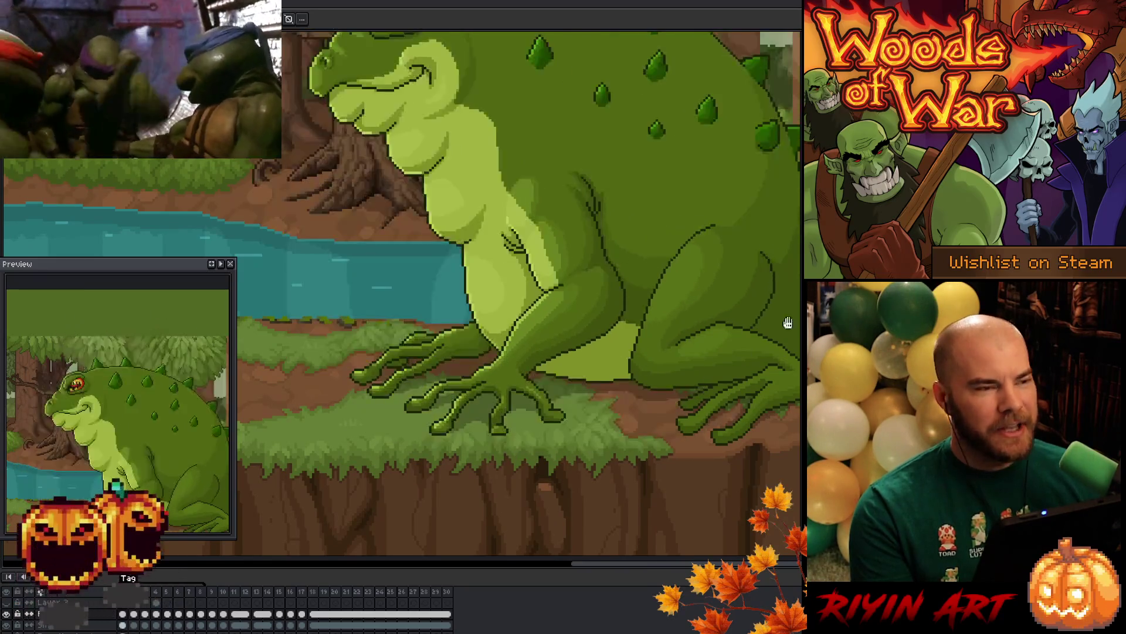
left_click_drag(601, 227, 519, 277)
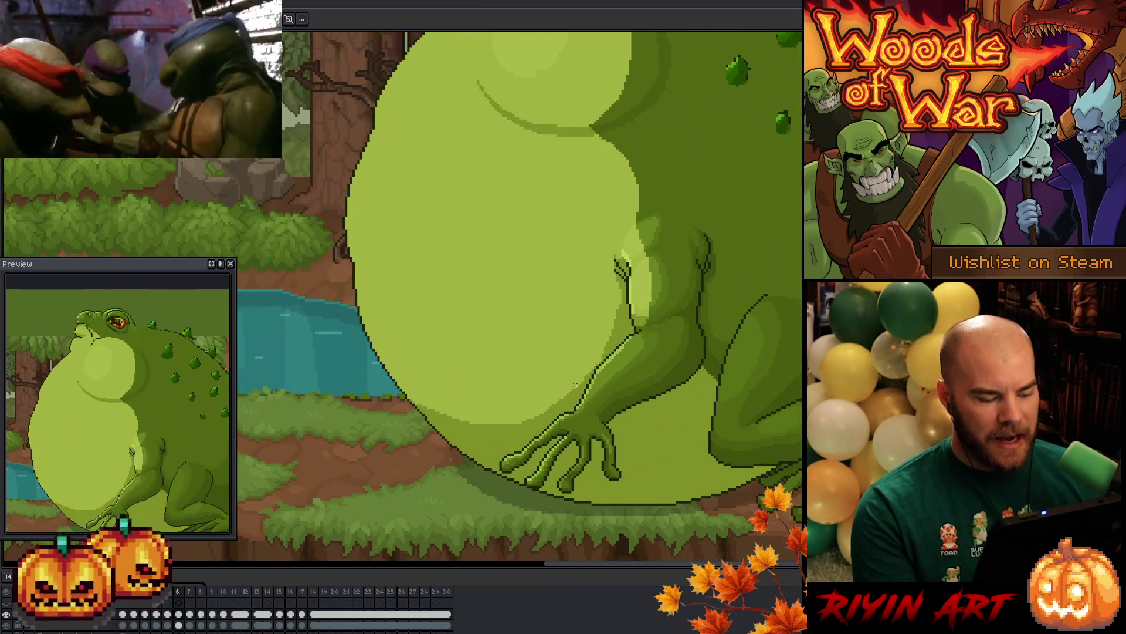
scroll(575, 357, "down", 3)
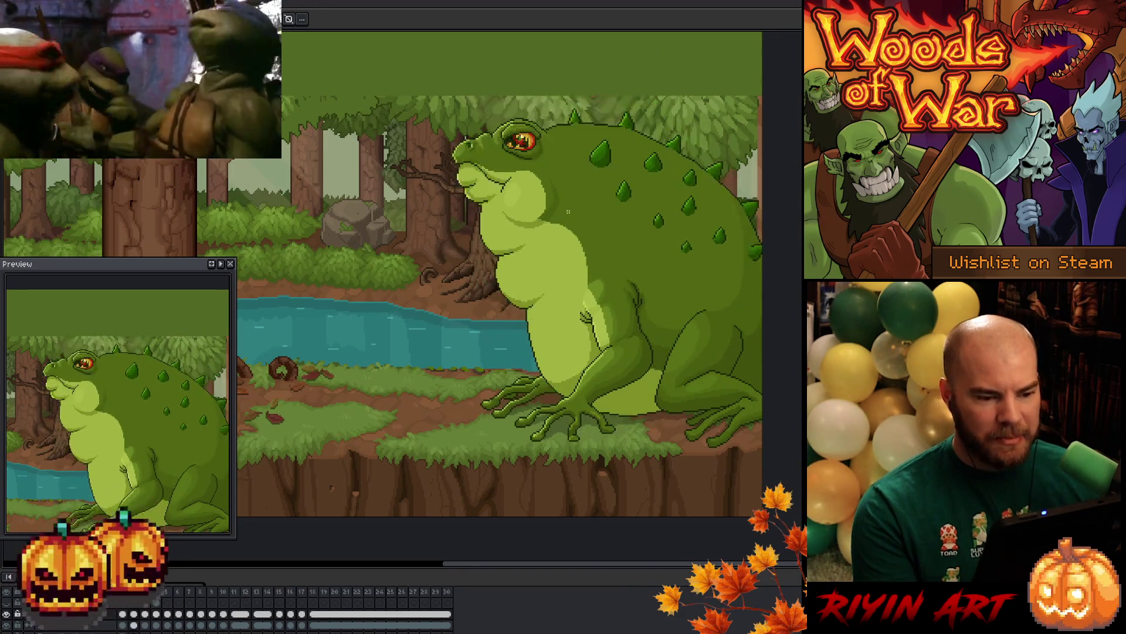
scroll(507, 170, "up", 5)
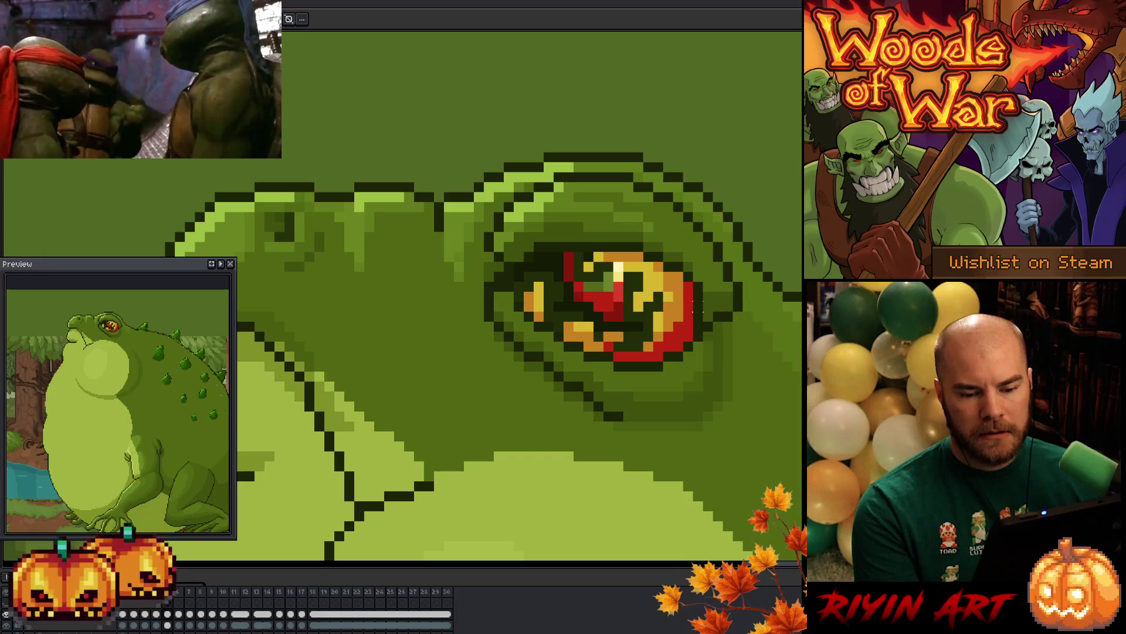
Pencil dark pixels extending the eye's lower outline in a straight line to the right
left_click_drag(616, 305, 540, 316)
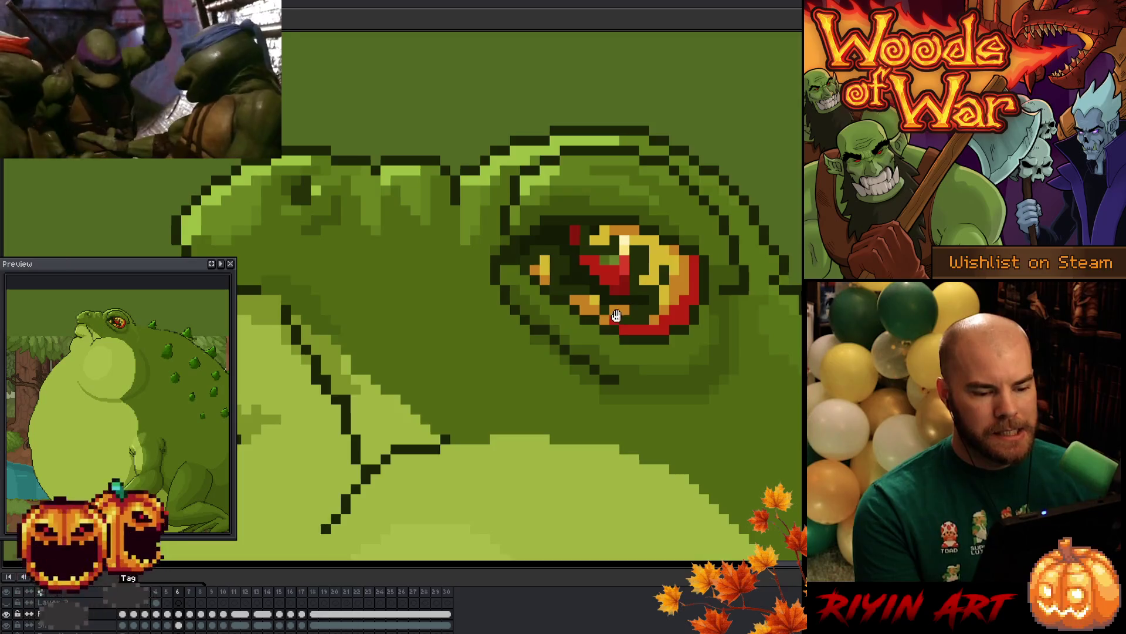
left_click_drag(616, 316, 541, 355)
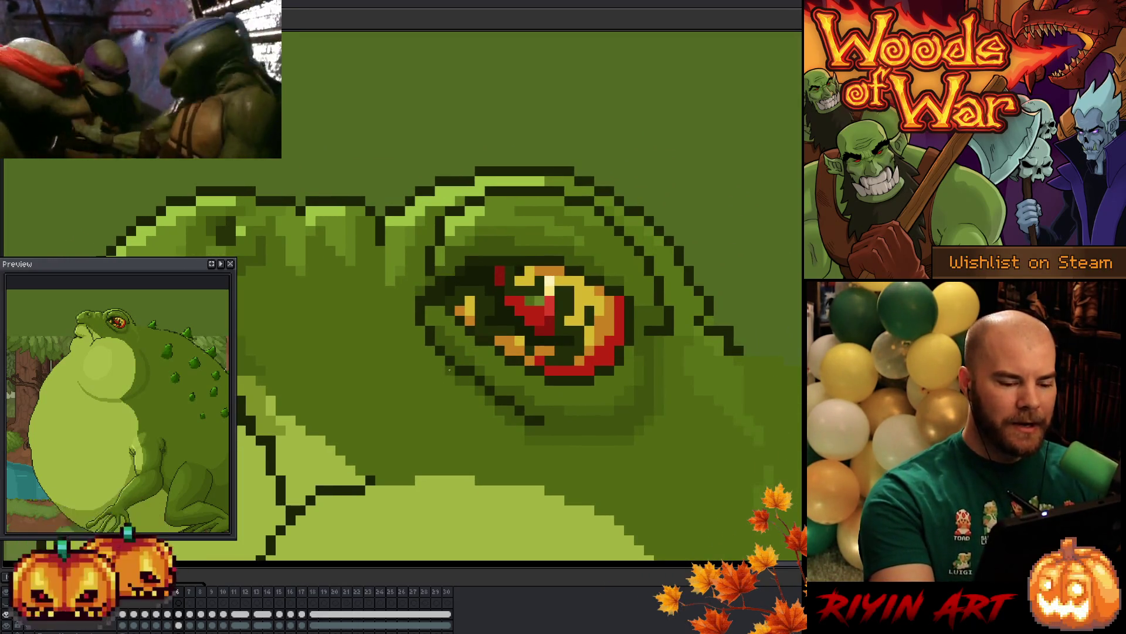
left_click_drag(621, 389, 539, 412)
left_click(585, 354)
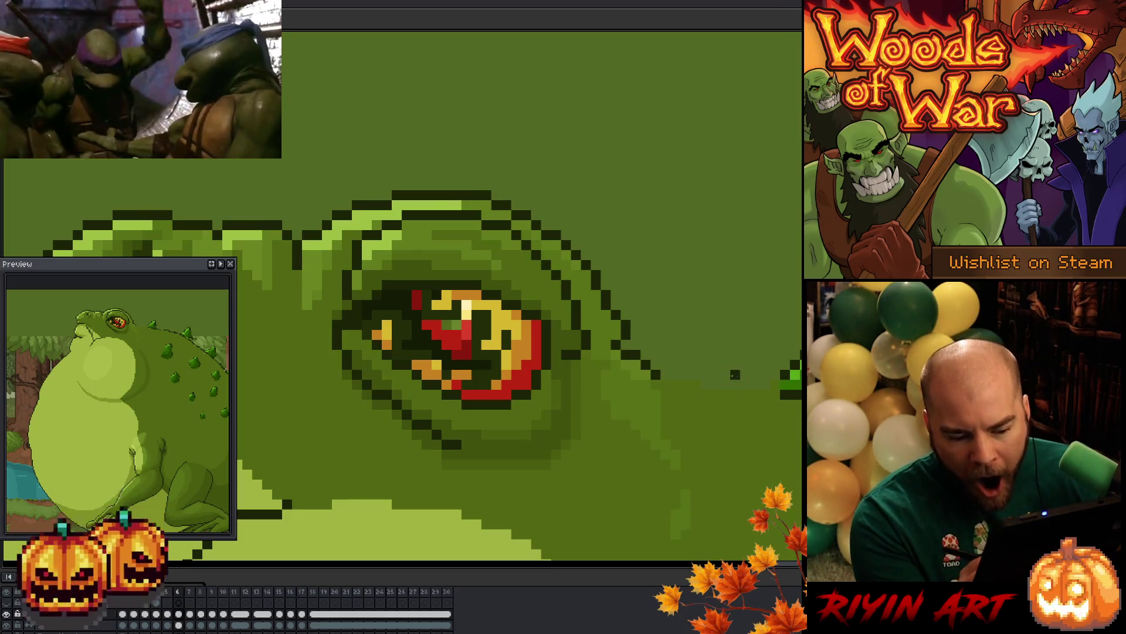
left_click(665, 375)
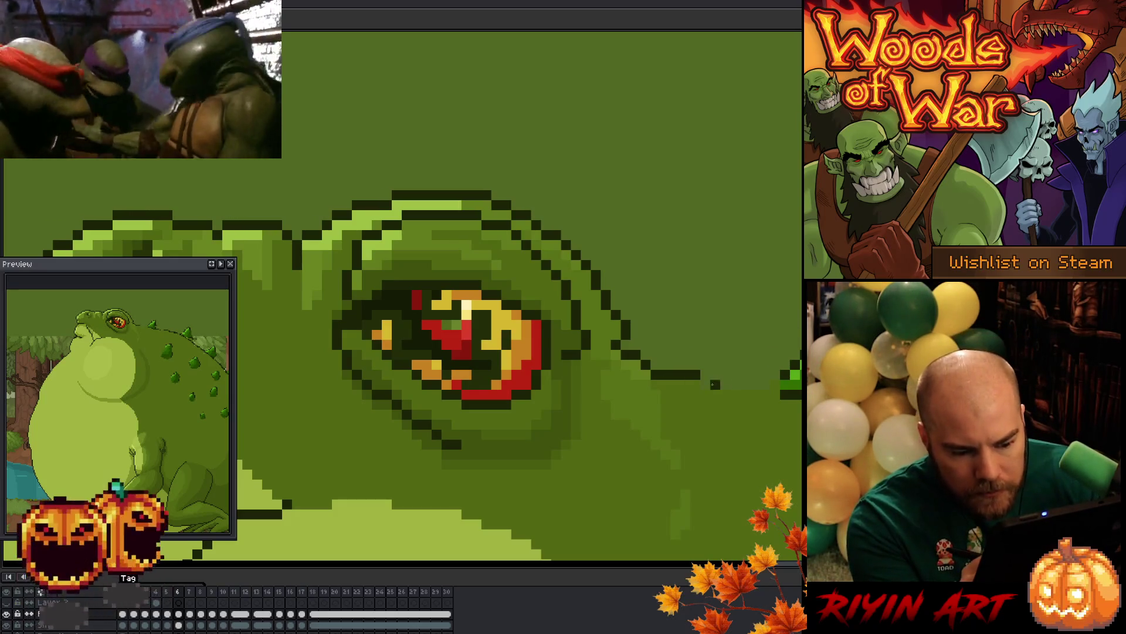
left_click(716, 384, "shift")
left_click(777, 384, "shift")
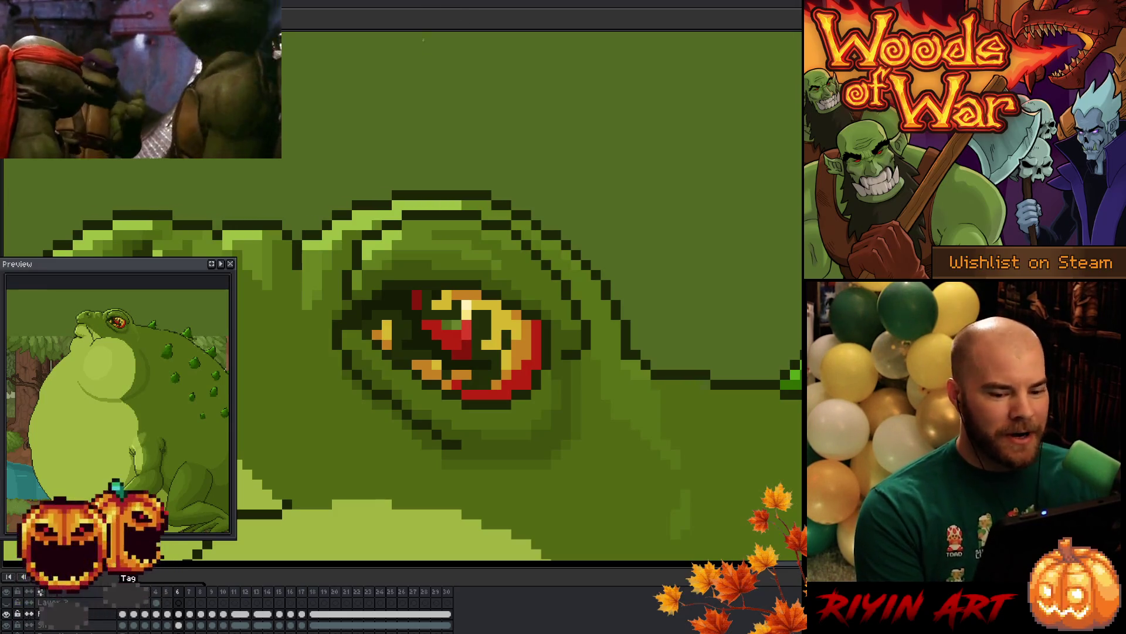
scroll(585, 349, "down", 3)
Add dark edge pixels to the first back spike, lighten its shading, and fill the back-outline gap
scroll(645, 301, "up", 3)
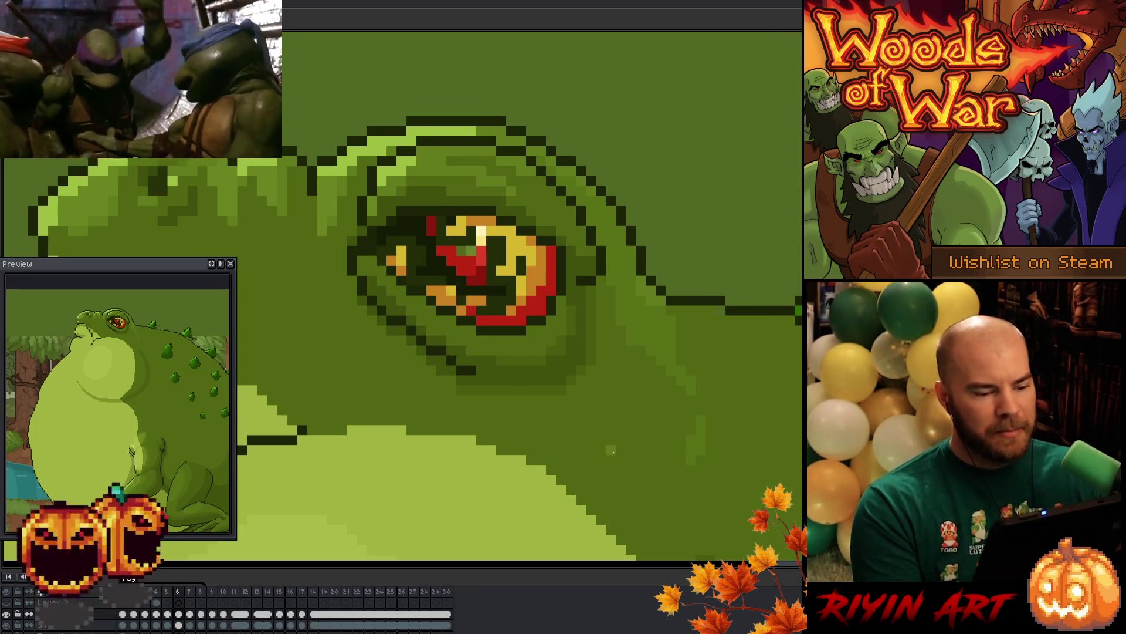
mouse_move(706, 394)
left_mouse_down()
mouse_move(772, 432)
mouse_move(532, 400)
left_mouse_up()
left_click_drag(669, 419, 578, 422)
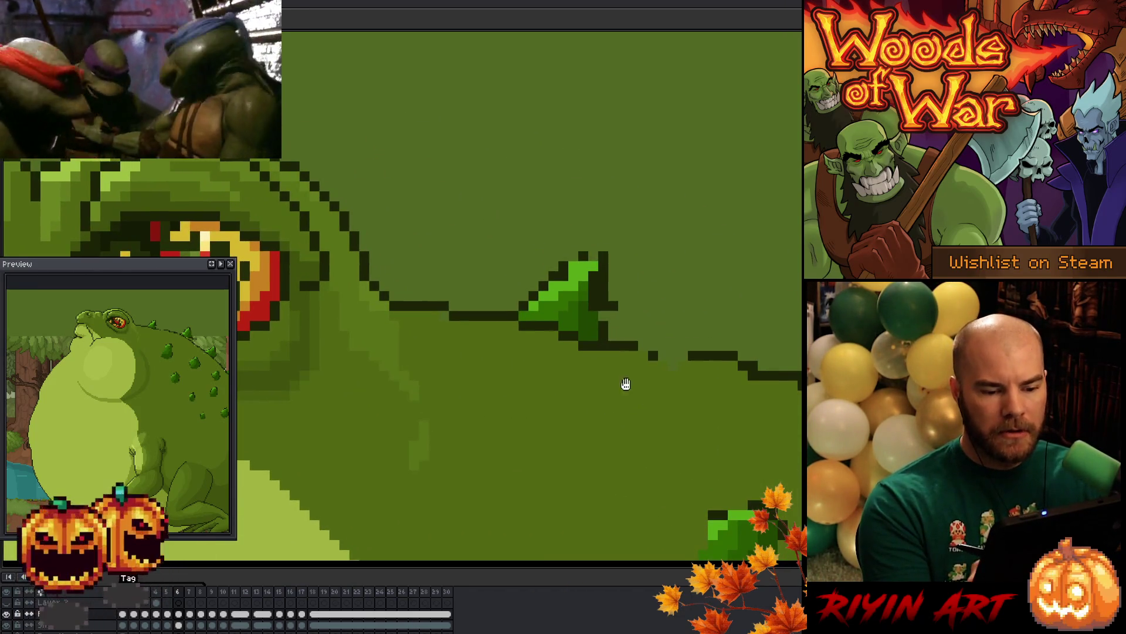
left_click(574, 256)
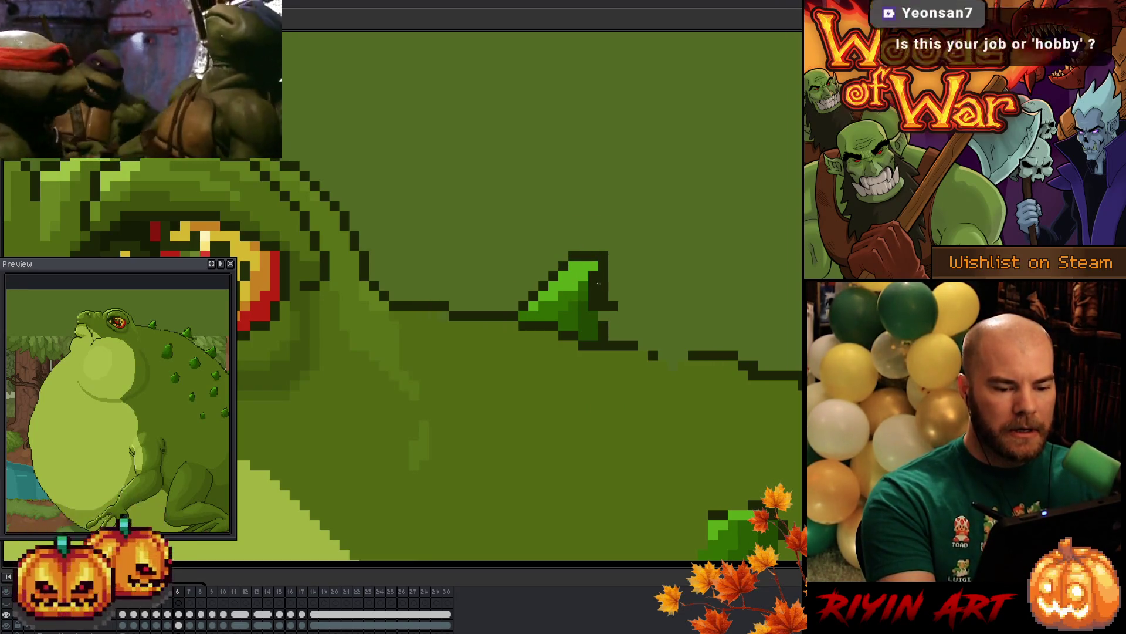
left_click(592, 284)
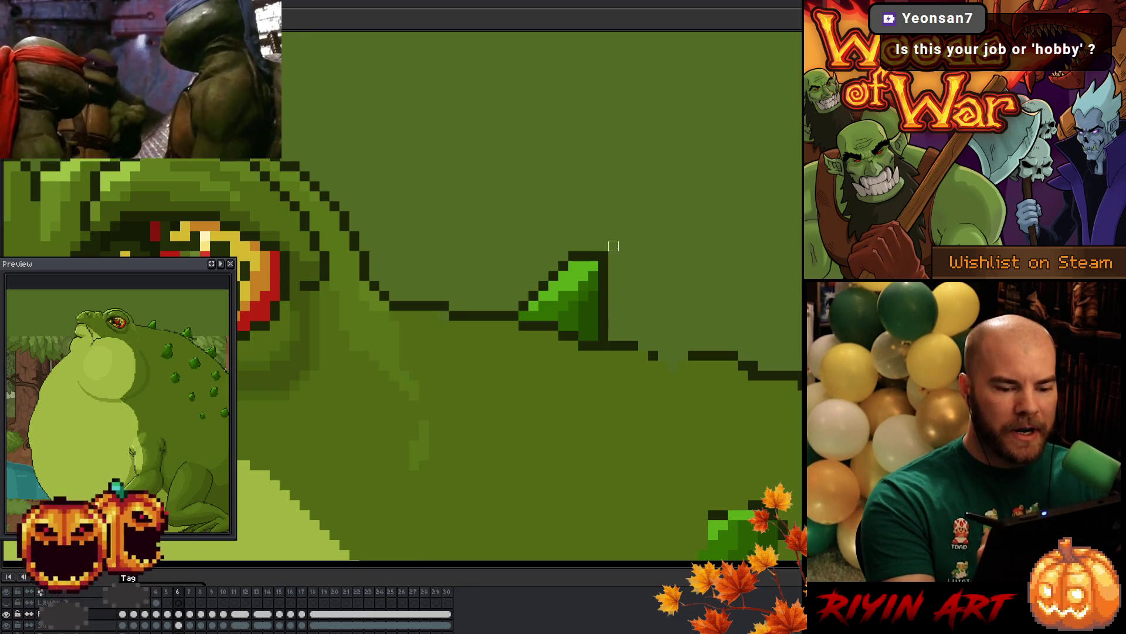
left_click_drag(593, 246, 600, 248)
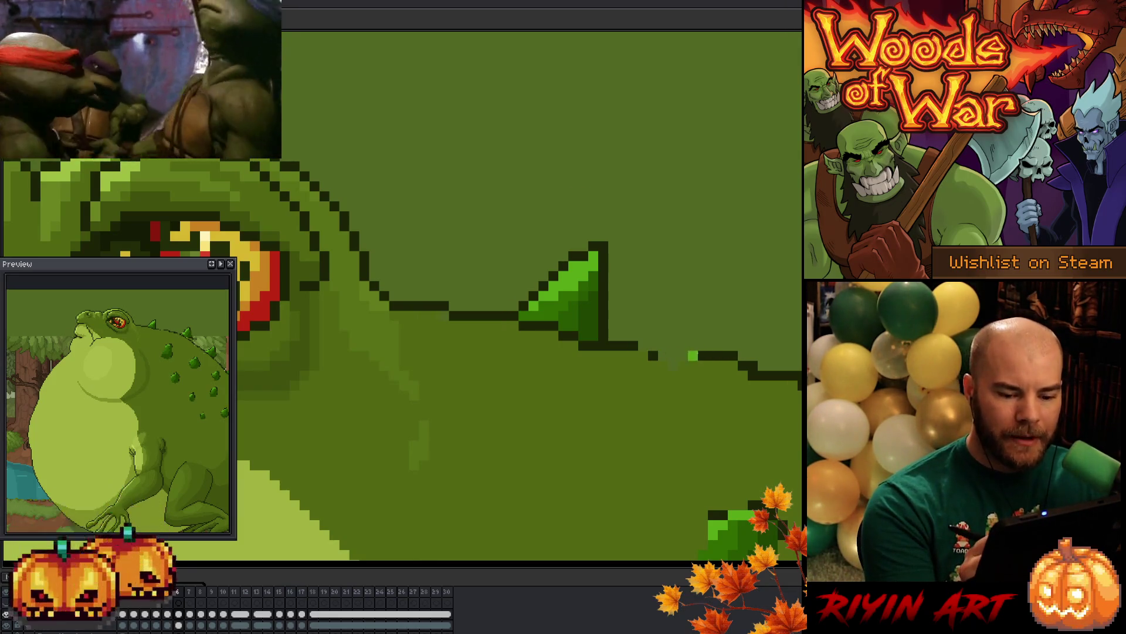
left_click_drag(688, 356, 671, 356)
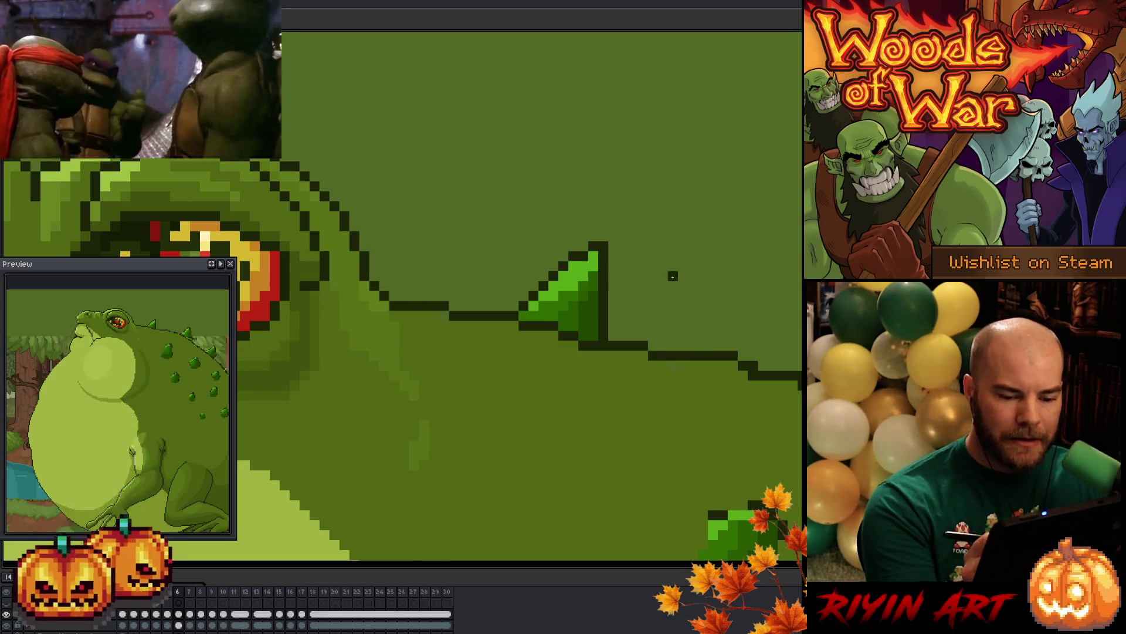
left_click_drag(442, 379, 653, 391)
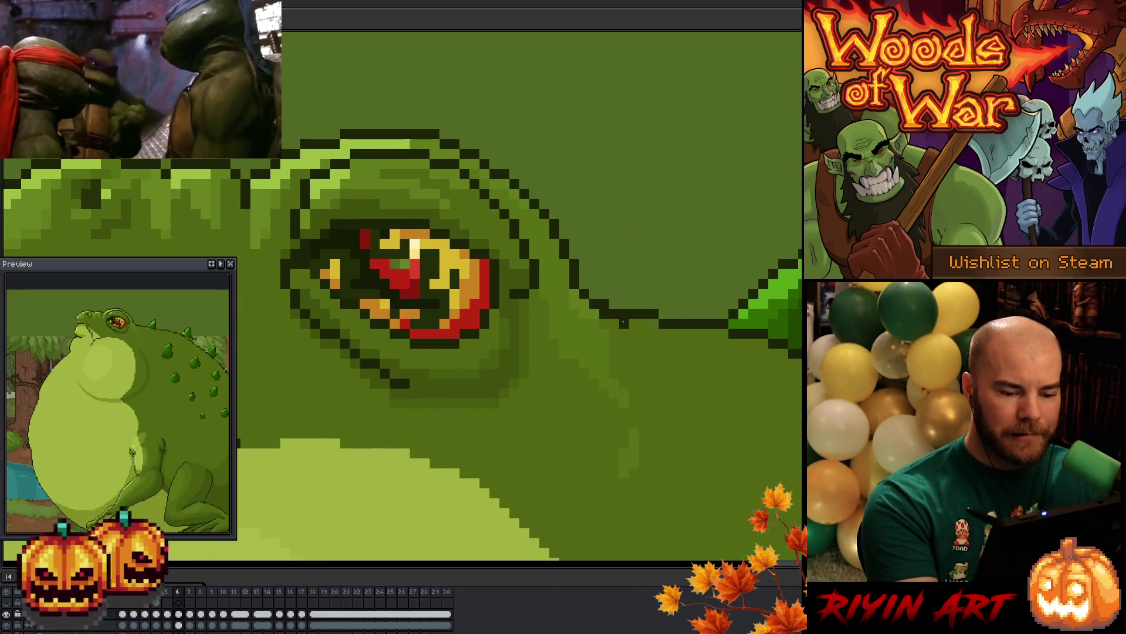
Centre the view on the toad's eye and save the file with Ctrl+S
mouse_move(491, 442)
left_mouse_down()
mouse_move(709, 460)
mouse_move(636, 435)
mouse_move(619, 457)
mouse_move(629, 350)
left_mouse_up()
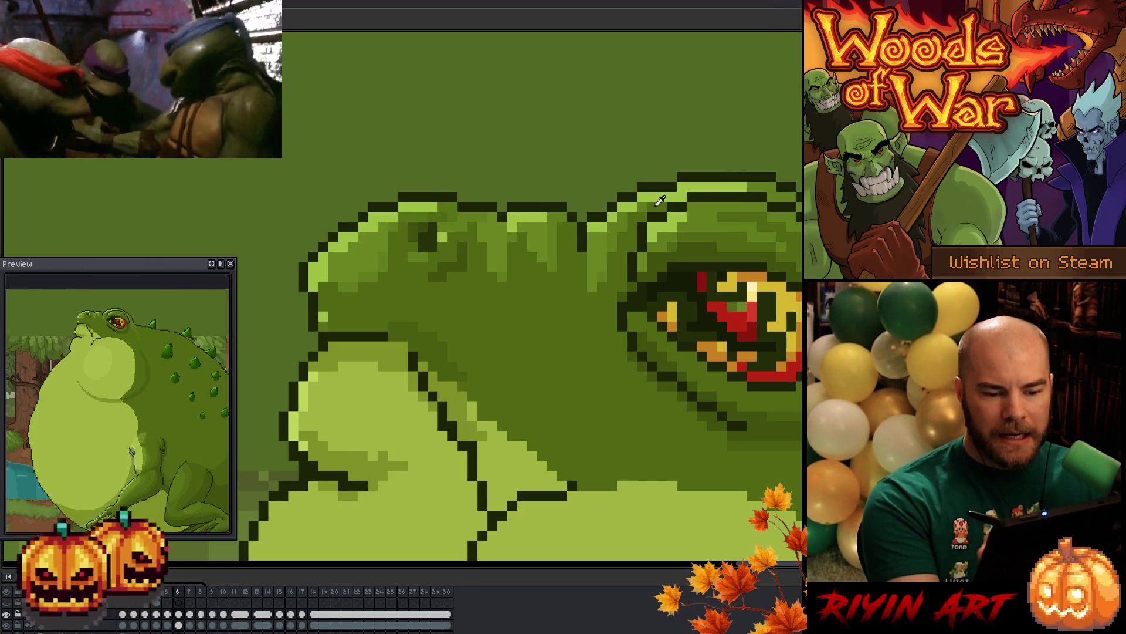
mouse_move(591, 385)
left_mouse_down()
mouse_move(427, 367)
mouse_move(518, 385)
mouse_move(538, 424)
left_mouse_up()
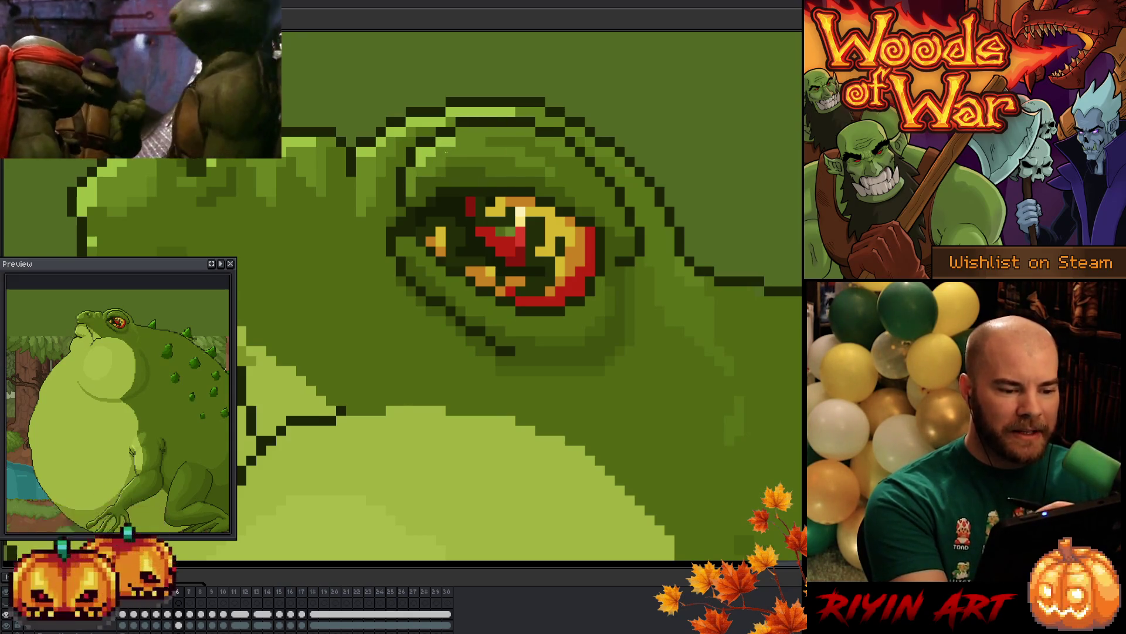
left_click_drag(498, 381, 598, 433)
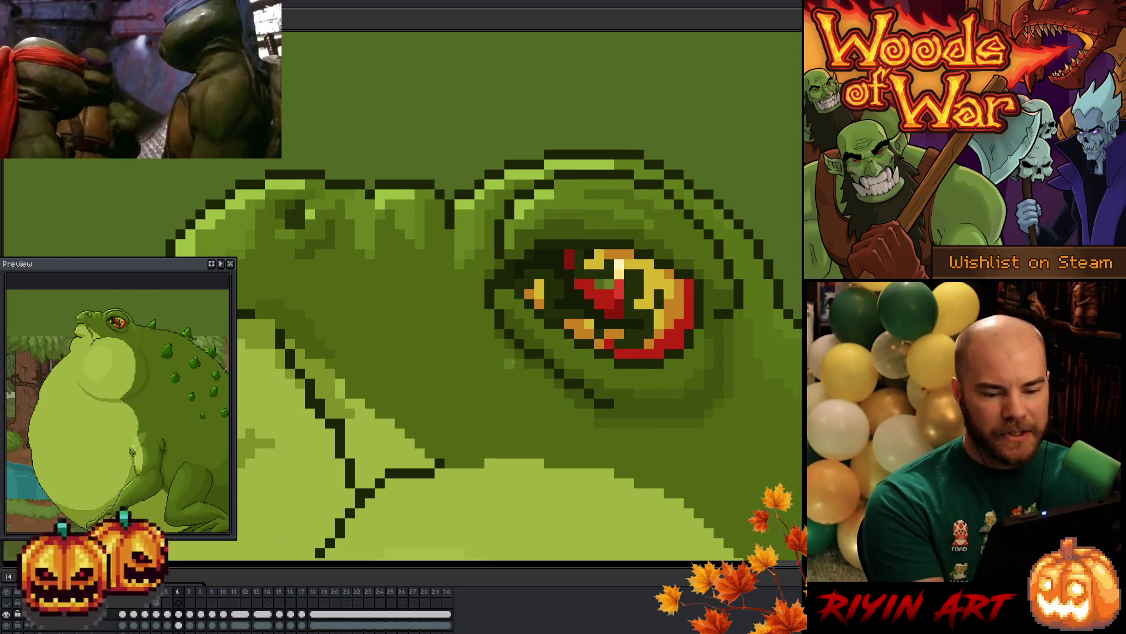
key("ctrl+s")
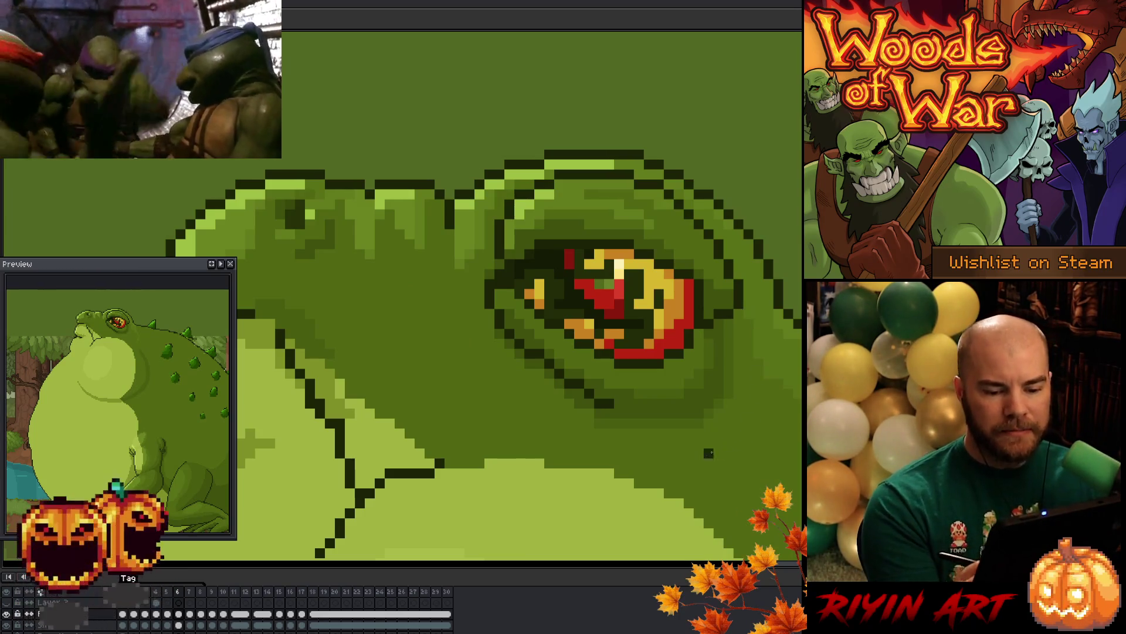
key("ctrl+s")
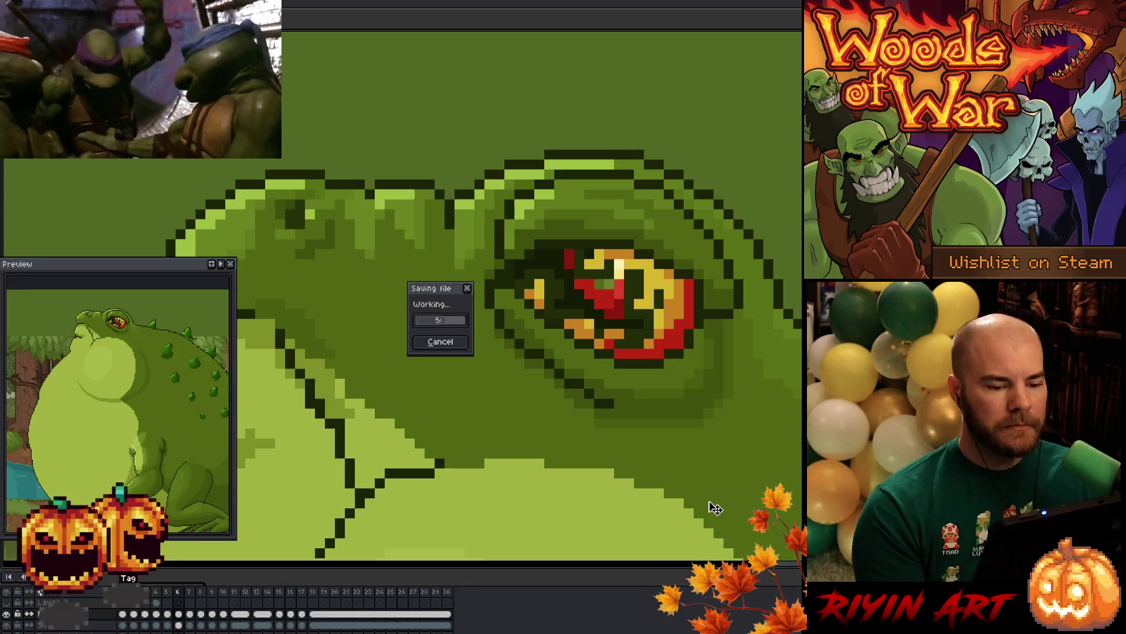
scroll(727, 452, "down", 3)
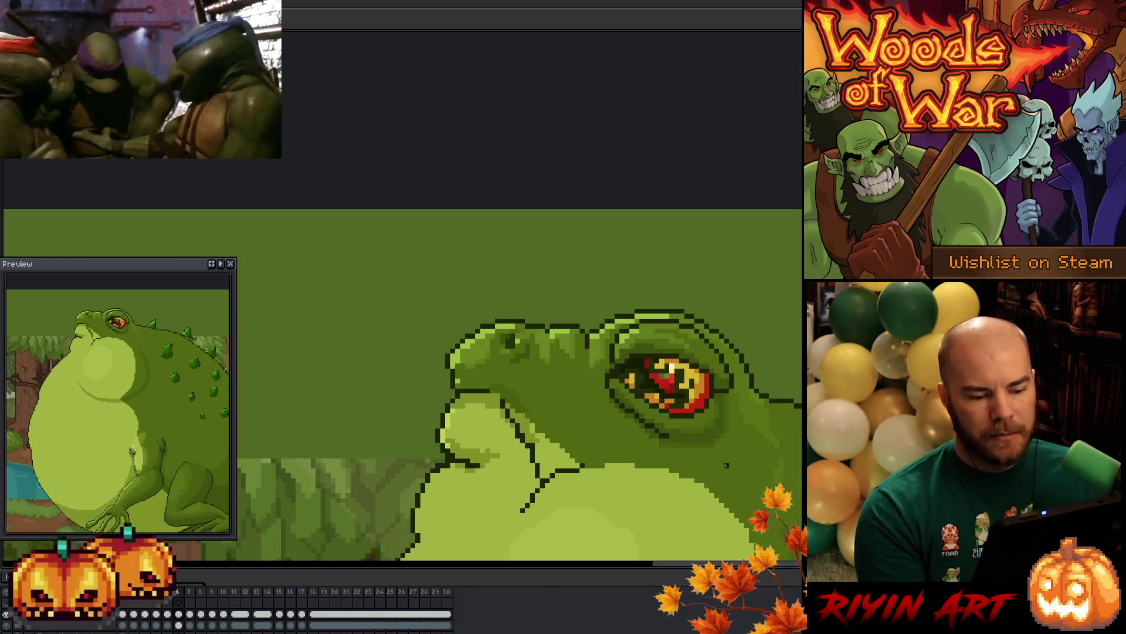
scroll(645, 434, "up", 1)
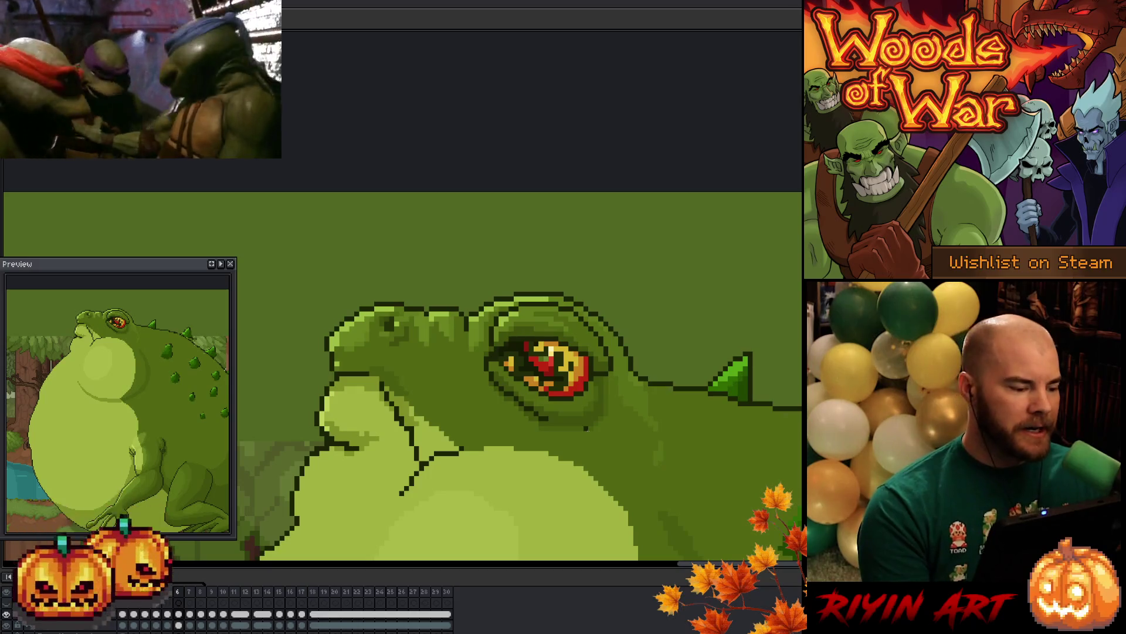
scroll(586, 428, "up", 1)
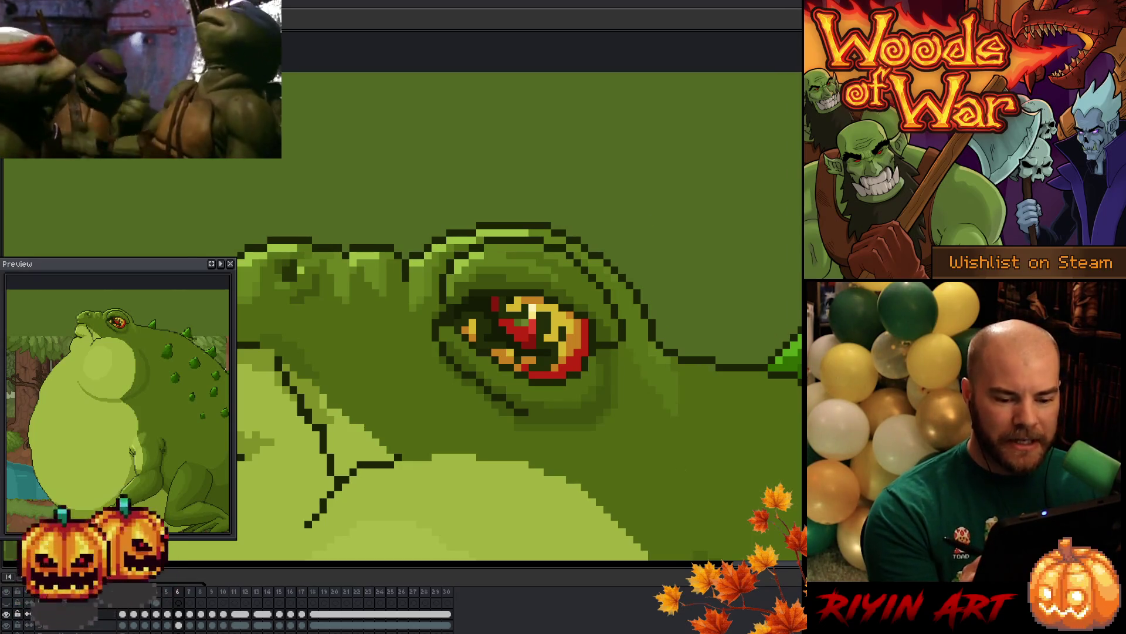
scroll(603, 496, "down", 4)
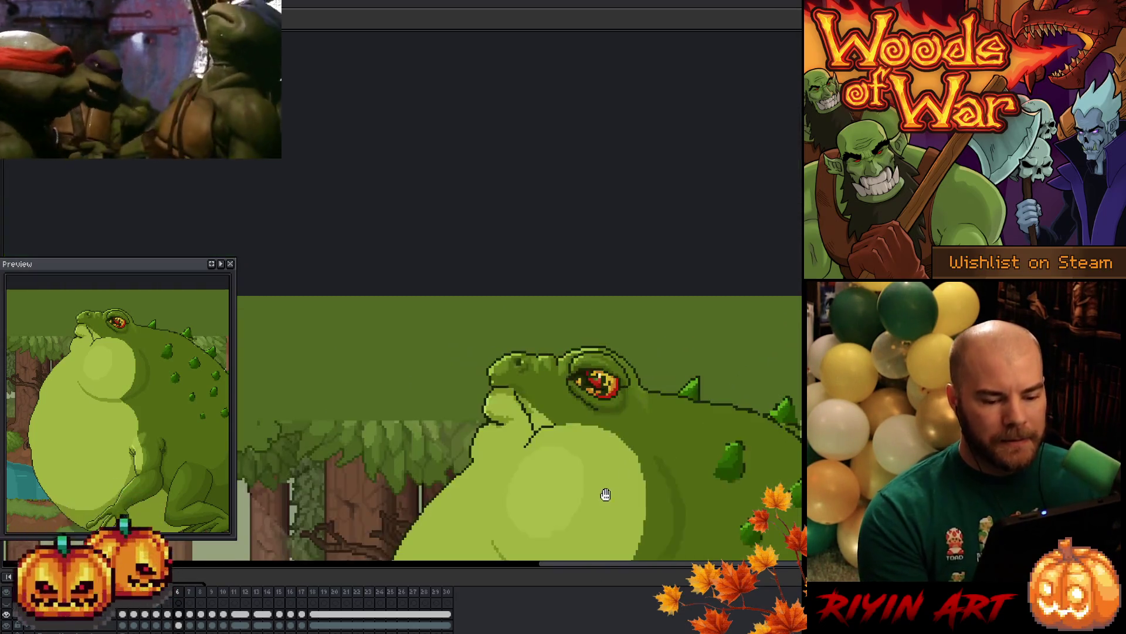
scroll(523, 332, "up", 1)
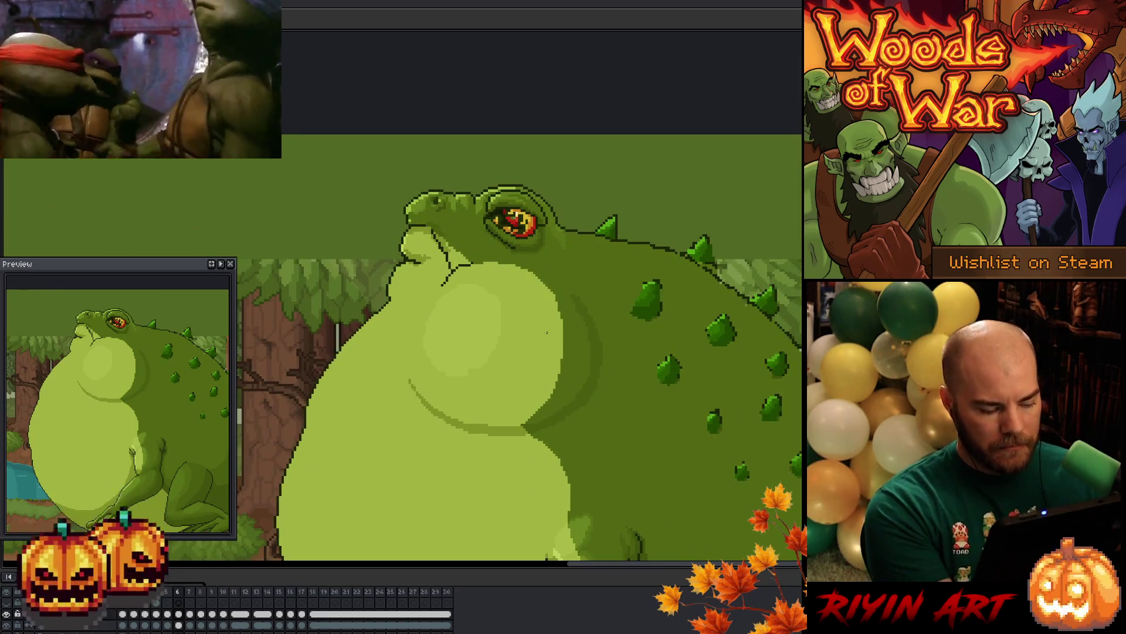
scroll(563, 337, "up", 1)
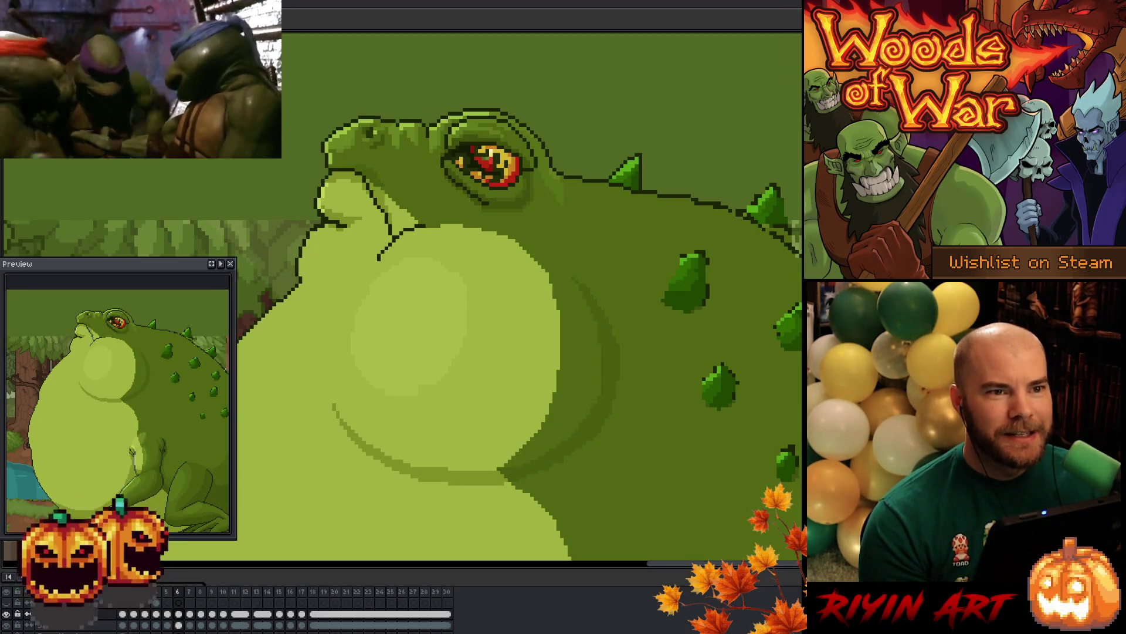
scroll(411, 293, "down", 5)
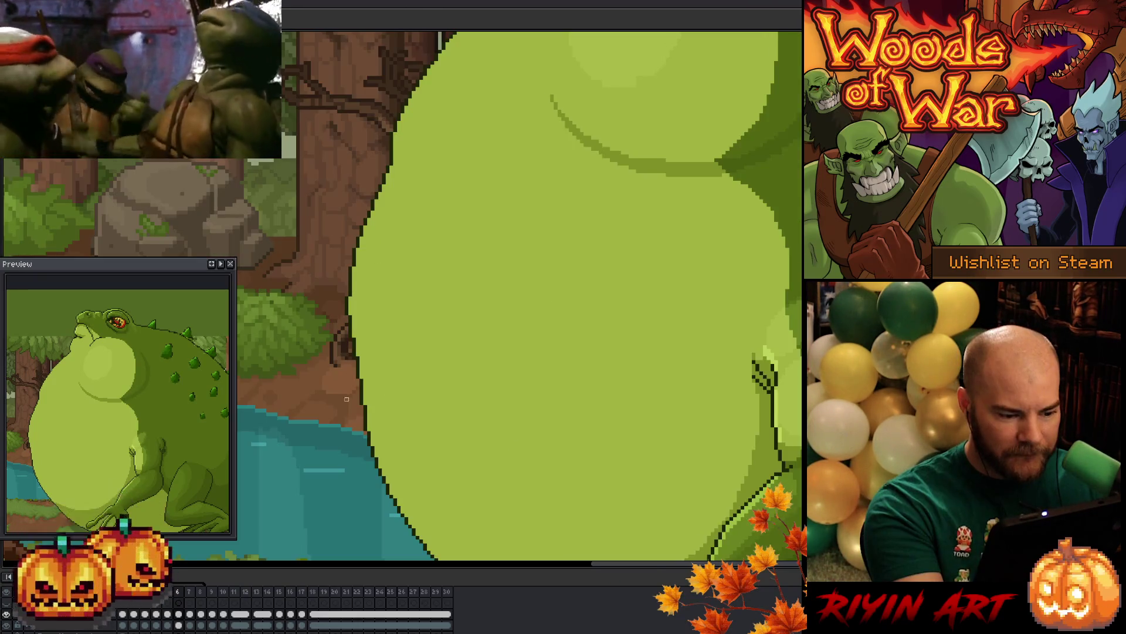
Pan around the toad's belly, hand and nearby tree trunks, ending back on the head
left_click_drag(397, 329, 415, 322)
scroll(440, 307, "down", 10)
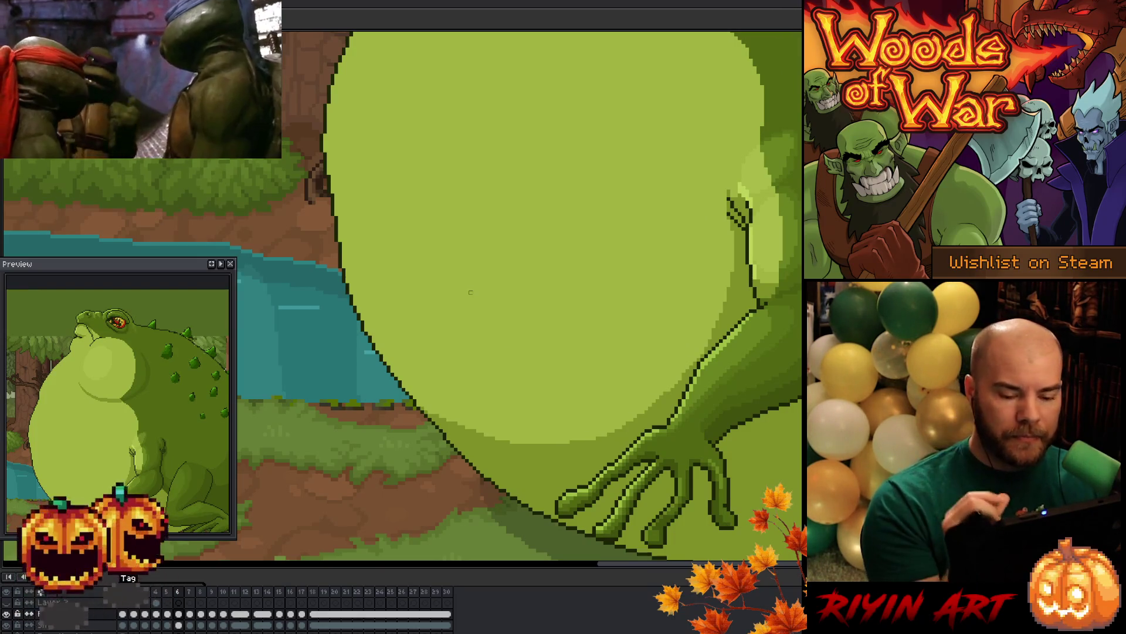
mouse_move(749, 422)
left_mouse_down()
mouse_move(545, 446)
mouse_move(644, 437)
mouse_move(639, 410)
mouse_move(621, 405)
mouse_move(649, 340)
mouse_move(734, 362)
left_mouse_up()
left_click_drag(707, 419, 757, 378)
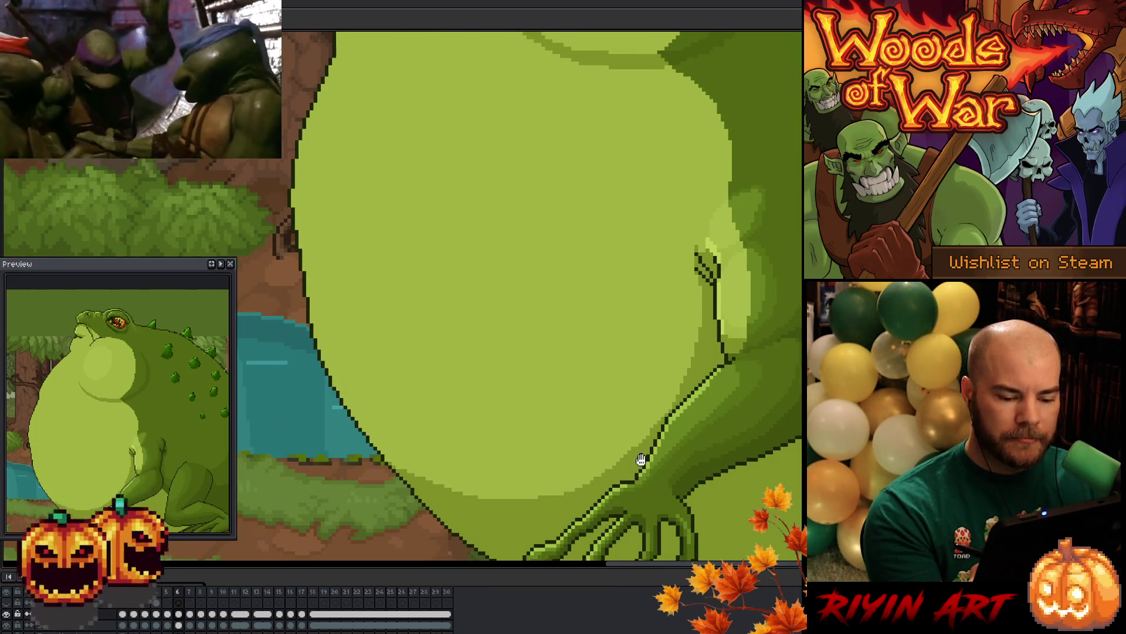
left_click_drag(636, 414, 610, 480)
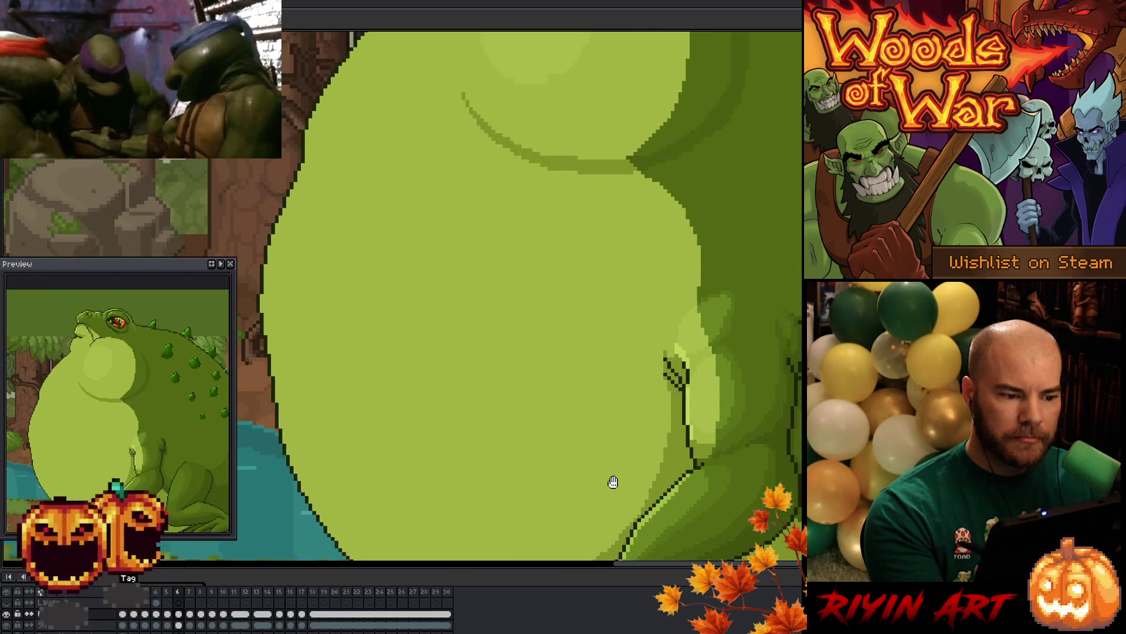
left_click_drag(388, 322, 493, 370)
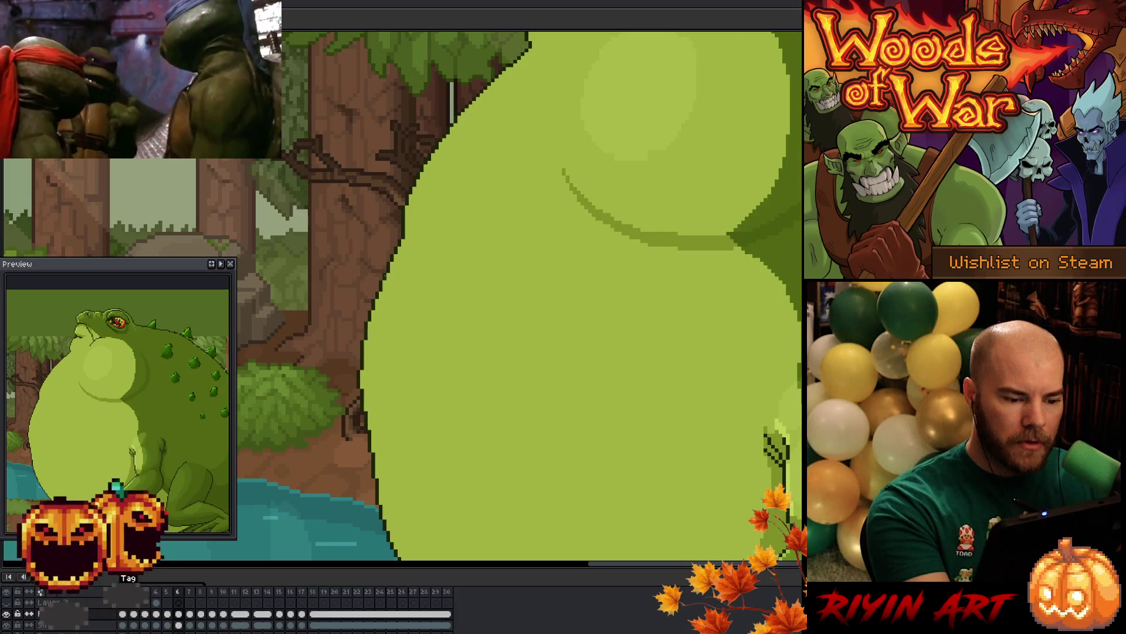
left_click_drag(558, 201, 465, 417)
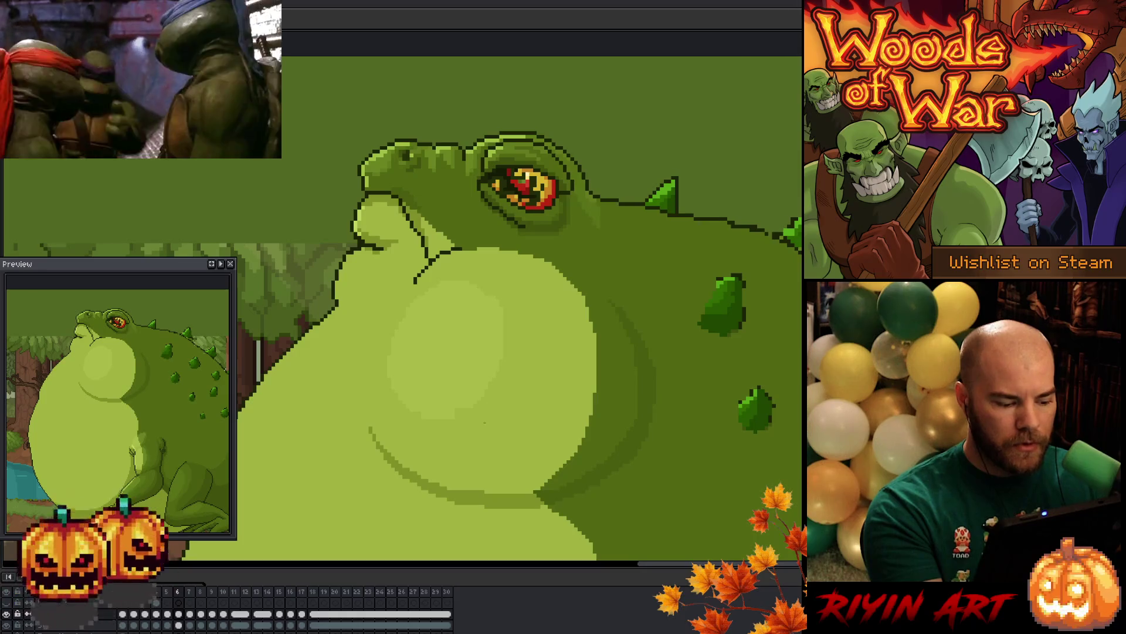
Advance to frame 7 and draw a short dark stroke extending the throat outline
key("period")
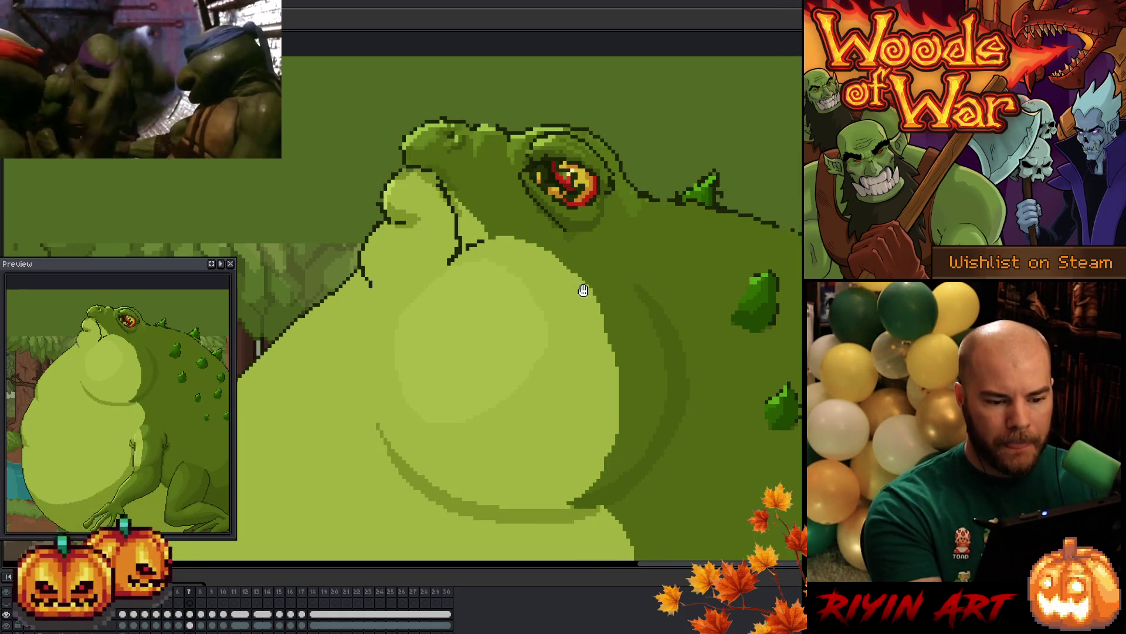
left_click_drag(583, 290, 547, 418)
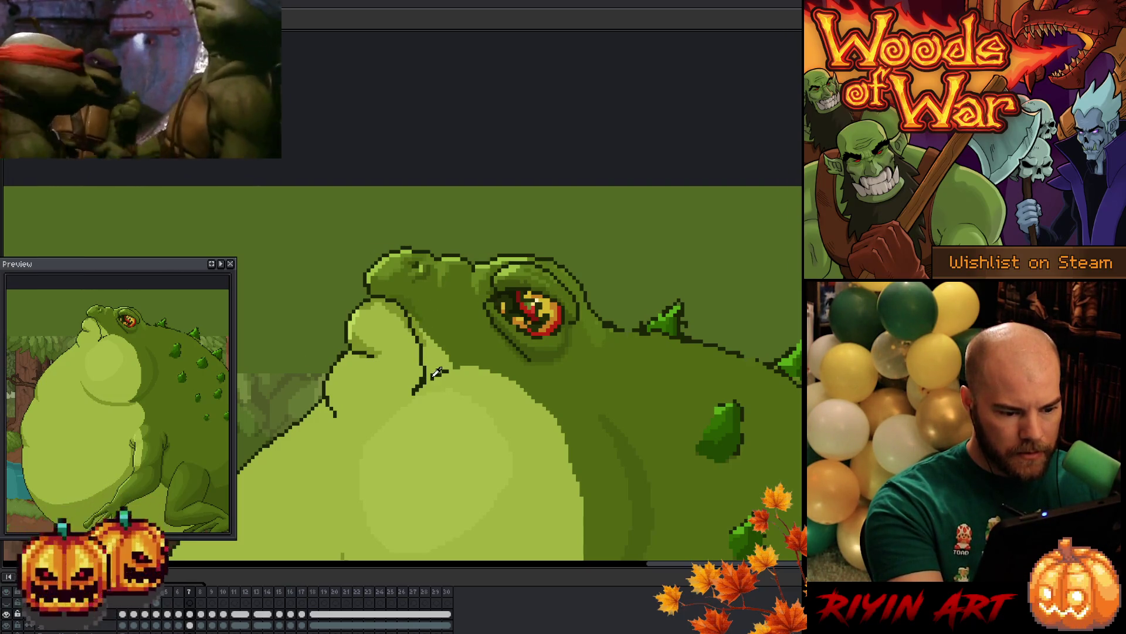
left_click_drag(426, 378, 448, 370)
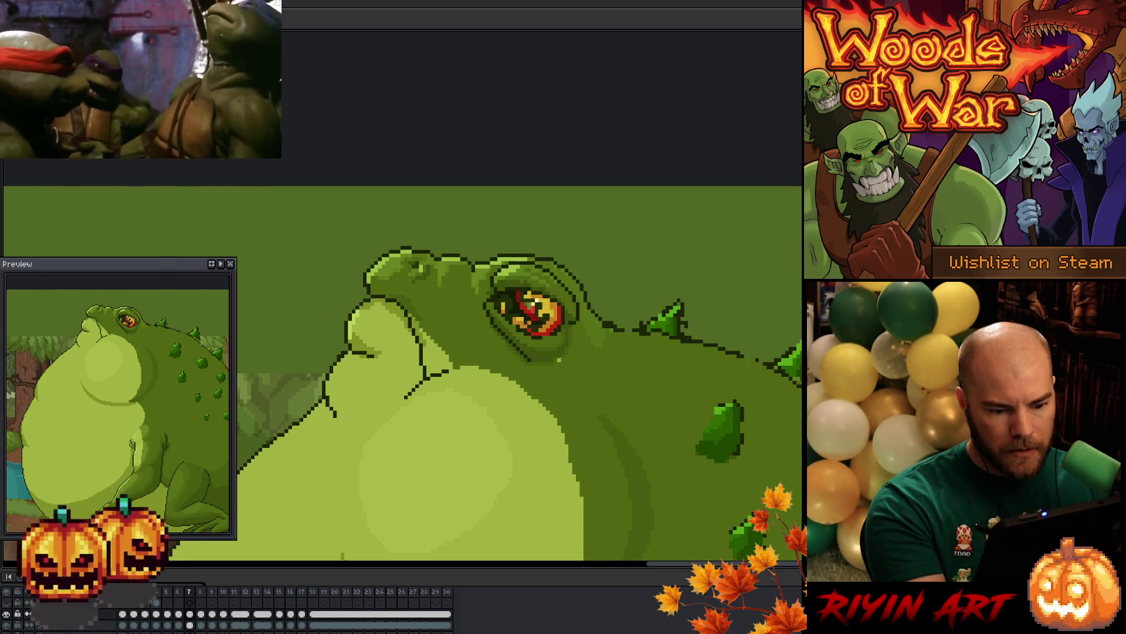
Save with Ctrl+S, then pan across the body and spikes to centre on the belly
key("ctrl+s")
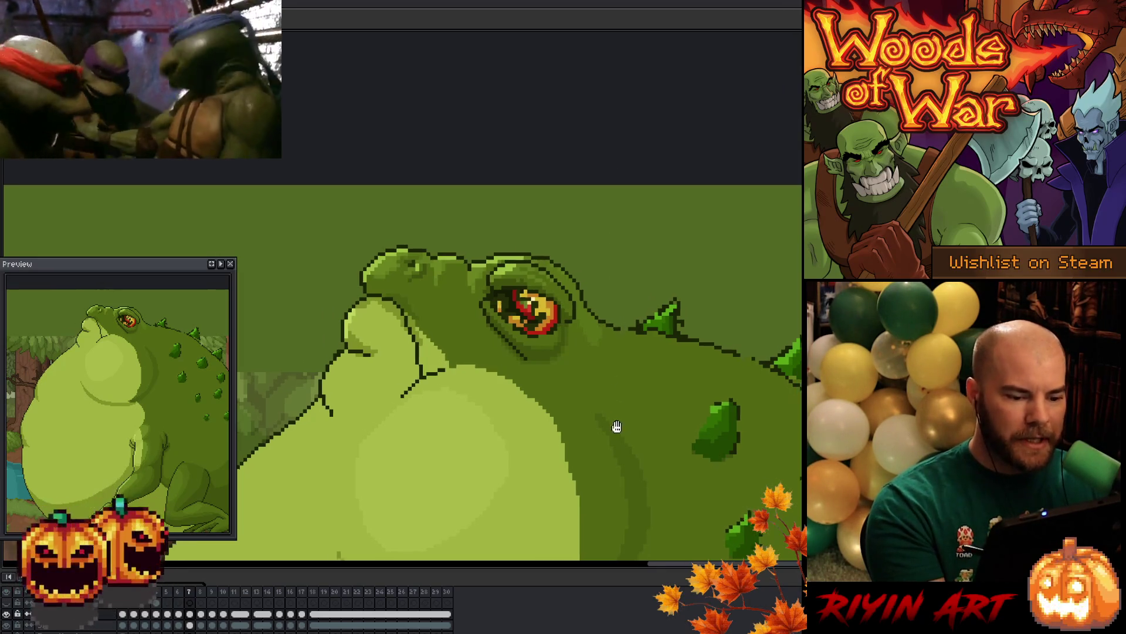
left_click_drag(616, 423, 499, 375)
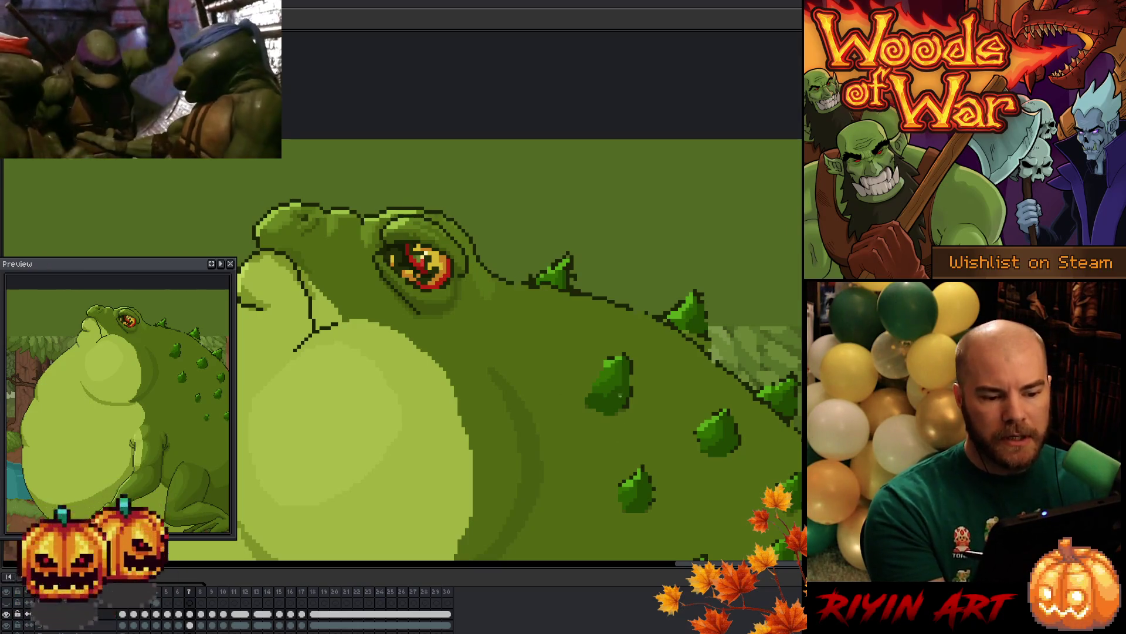
mouse_move(465, 397)
left_mouse_down()
mouse_move(702, 319)
mouse_move(651, 342)
mouse_move(531, 352)
left_mouse_up()
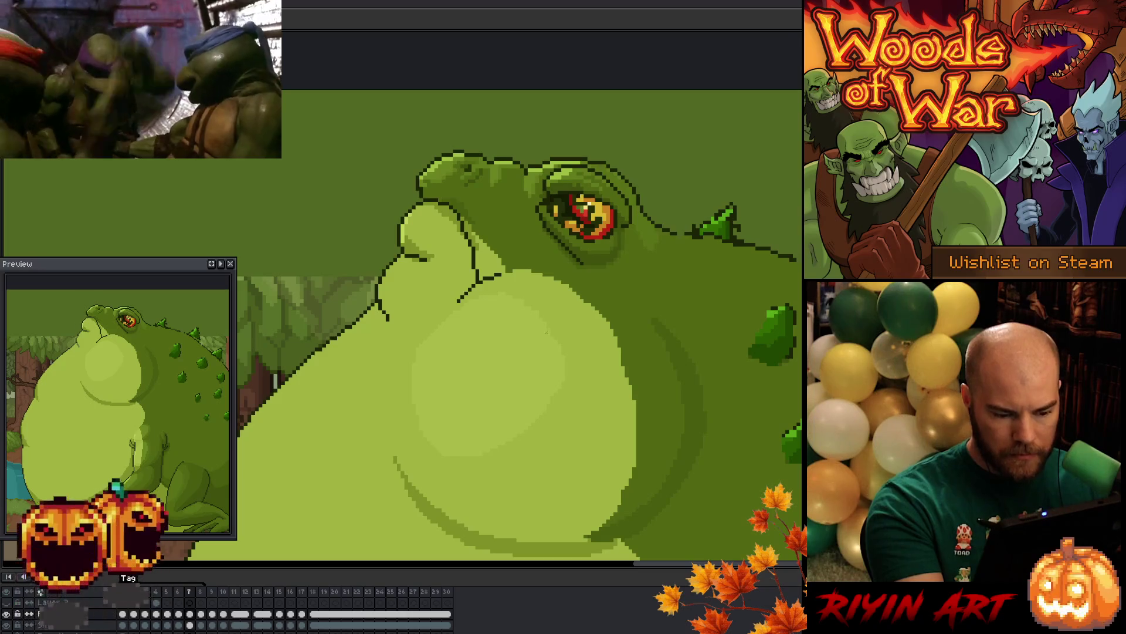
left_click_drag(638, 365, 556, 308)
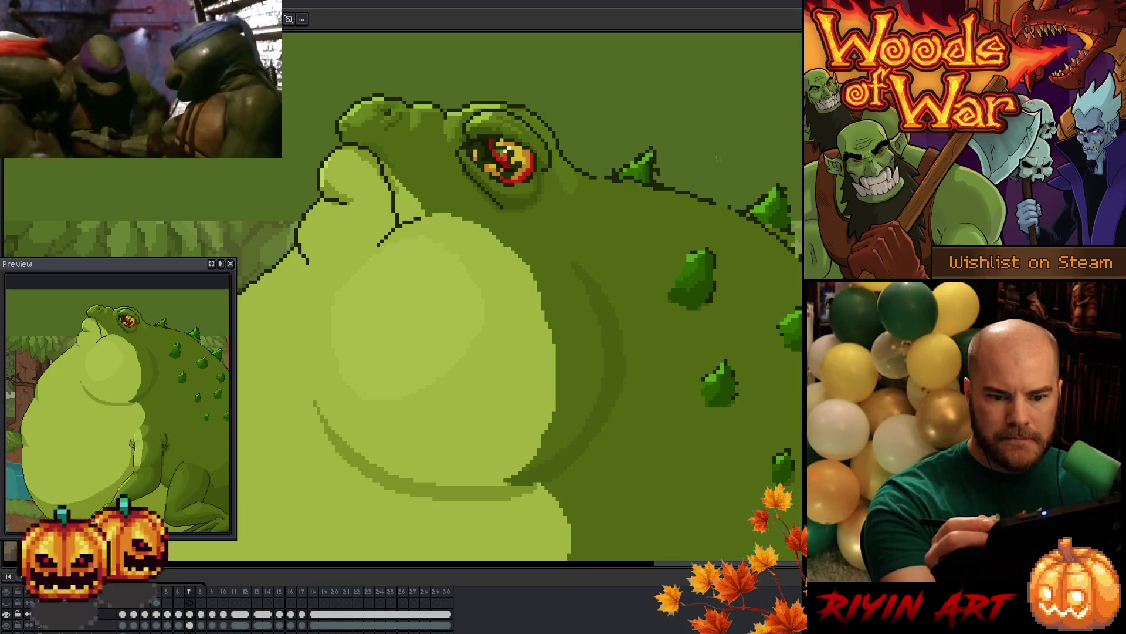
Draw an elliptical selection over the belly, undo the stray black outline, resize it, and redraw the ellipse
mouse_move(274, 170)
left_mouse_down()
mouse_move(445, 446)
mouse_move(575, 522)
mouse_move(562, 522)
left_mouse_up()
key("ctrl+shift+s")
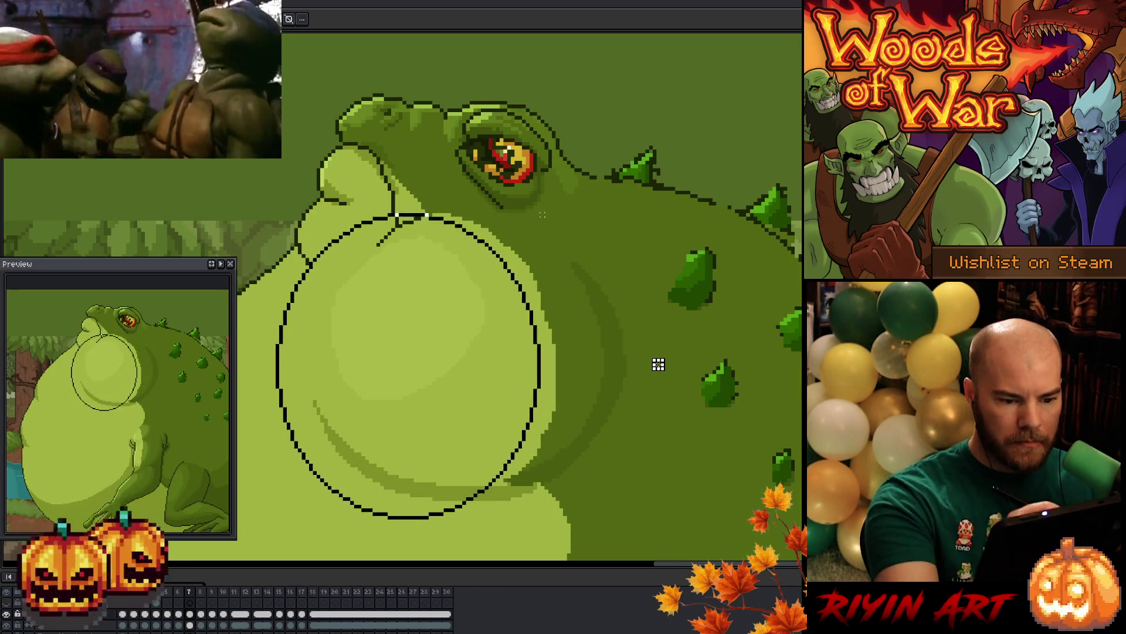
left_click_drag(561, 226, 572, 210)
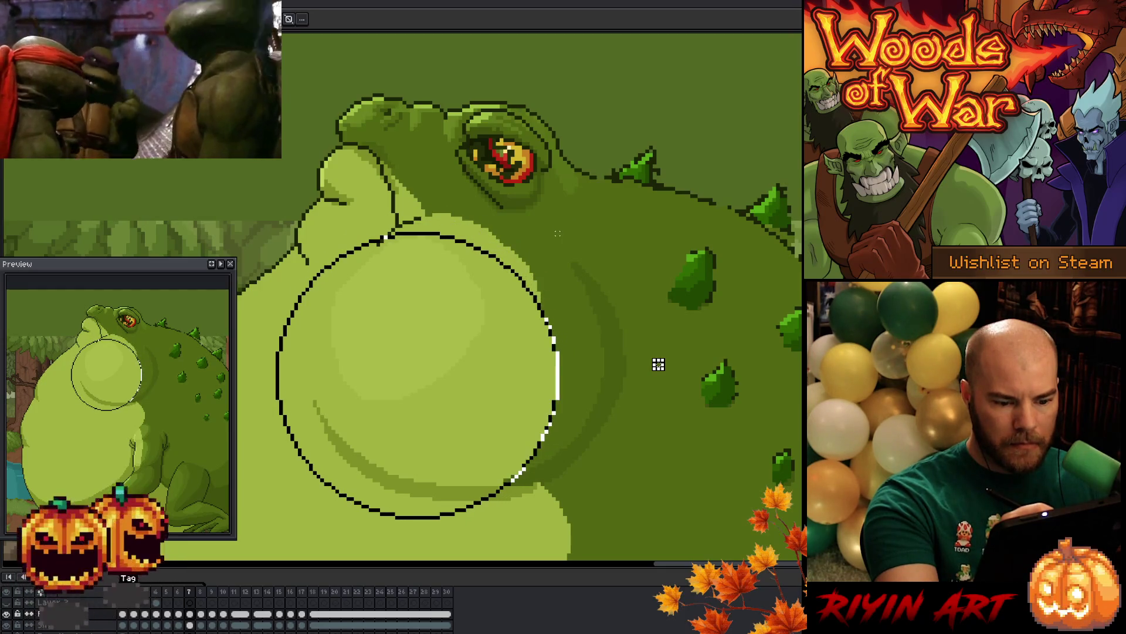
key("ctrl+z")
left_click_drag(563, 360, 574, 336)
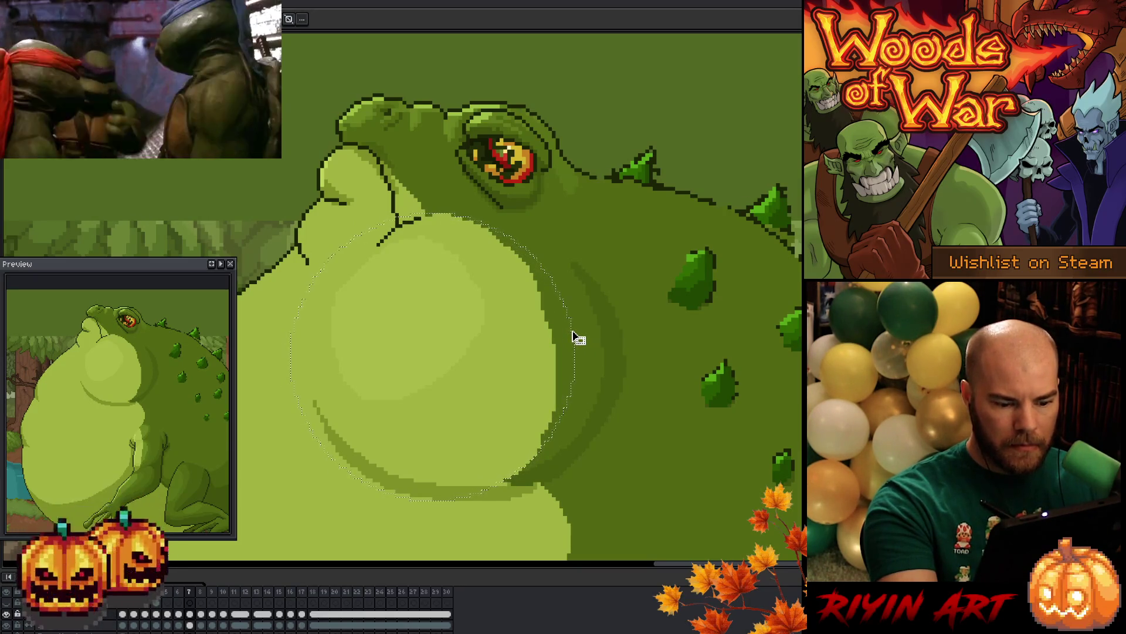
left_click(576, 334)
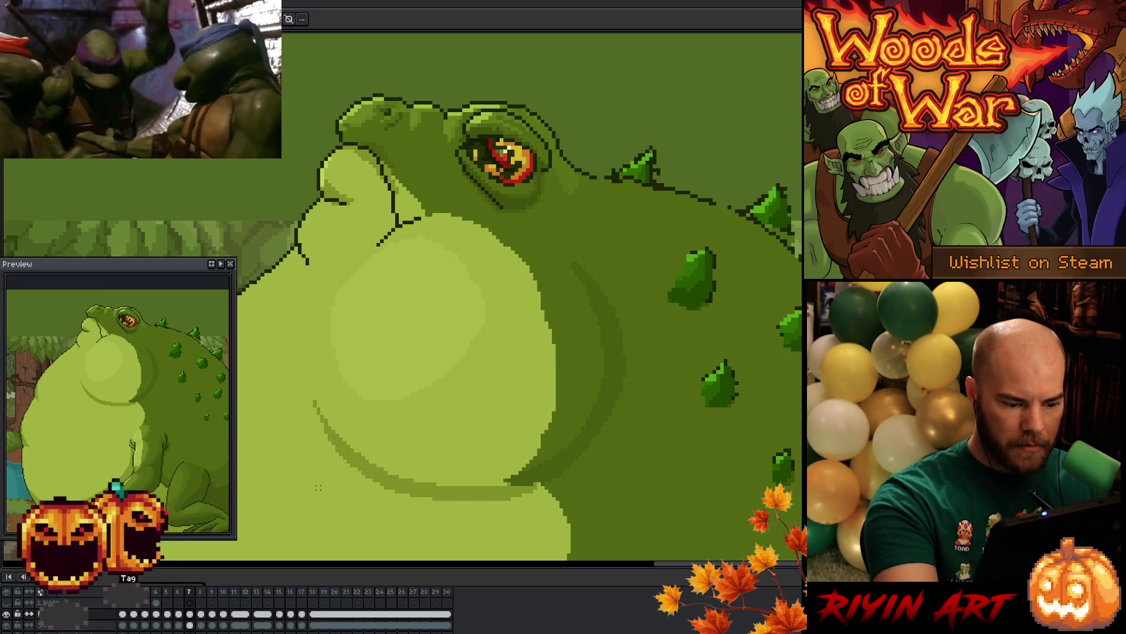
mouse_move(312, 504)
left_mouse_down()
mouse_move(410, 322)
mouse_move(550, 210)
mouse_move(572, 215)
left_mouse_up()
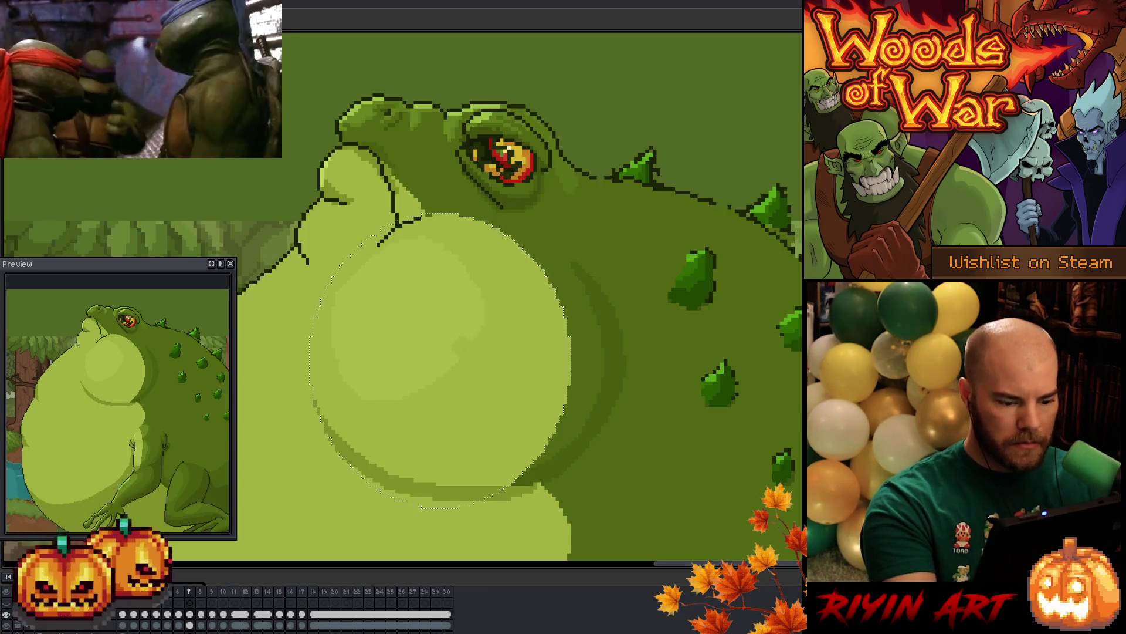
key("ctrl+d")
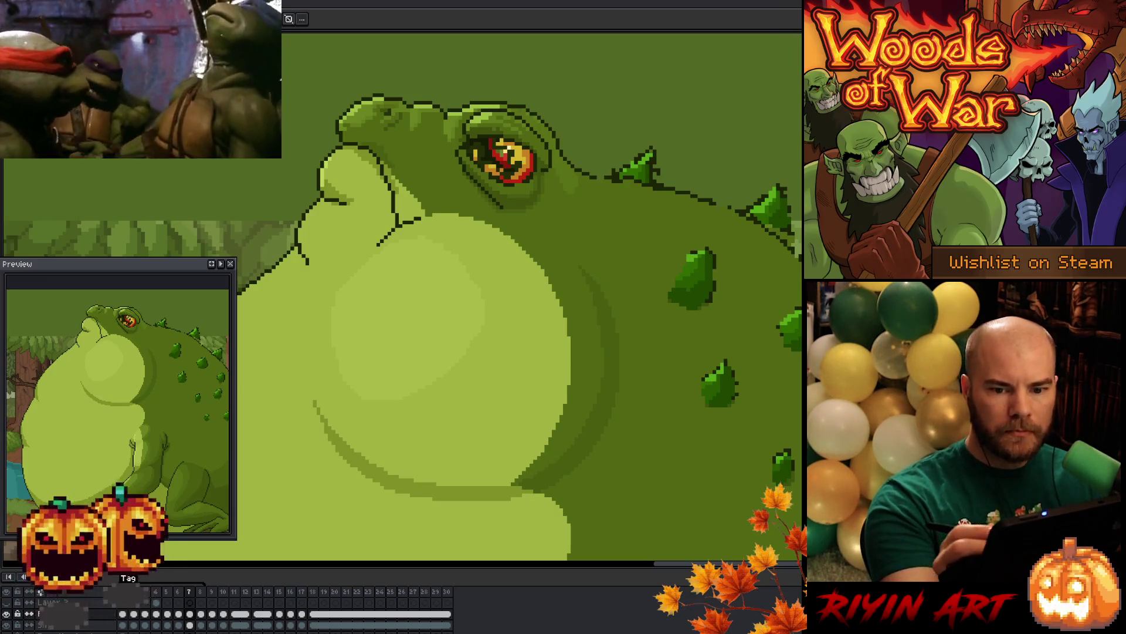
Select the pale belly highlight, transform it into a larger oval shifted right, then deselect
mouse_move(333, 202)
left_mouse_down()
mouse_move(411, 410)
mouse_move(340, 234)
mouse_move(463, 370)
mouse_move(390, 230)
mouse_move(484, 311)
mouse_move(472, 370)
mouse_move(388, 405)
mouse_move(317, 381)
mouse_move(478, 281)
left_mouse_up()
key("ctrl+z")
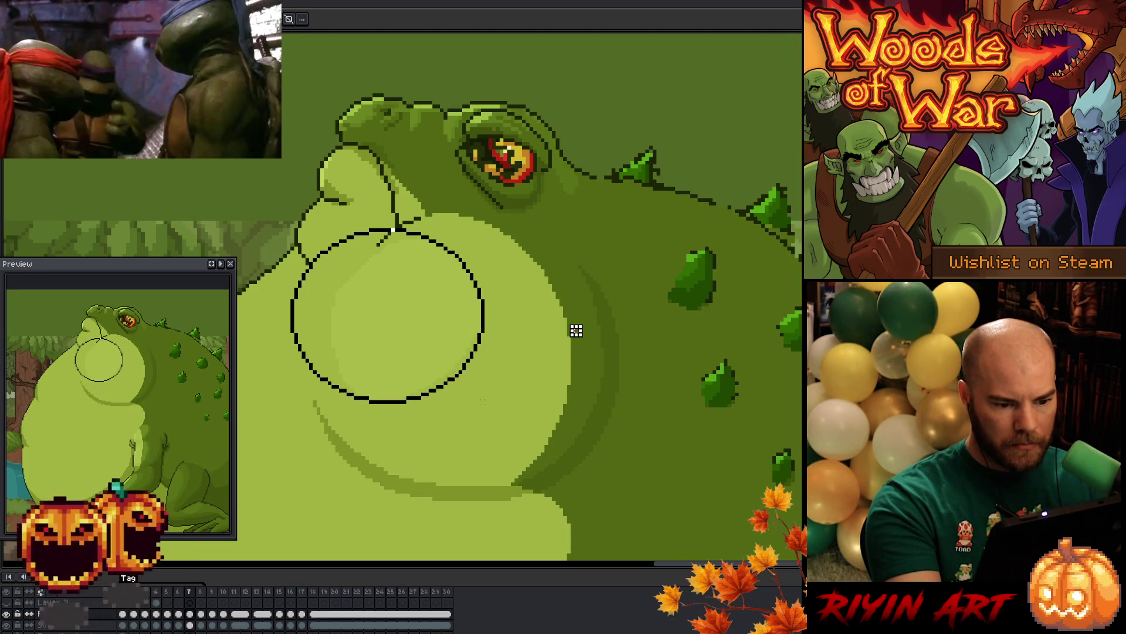
left_click(465, 372)
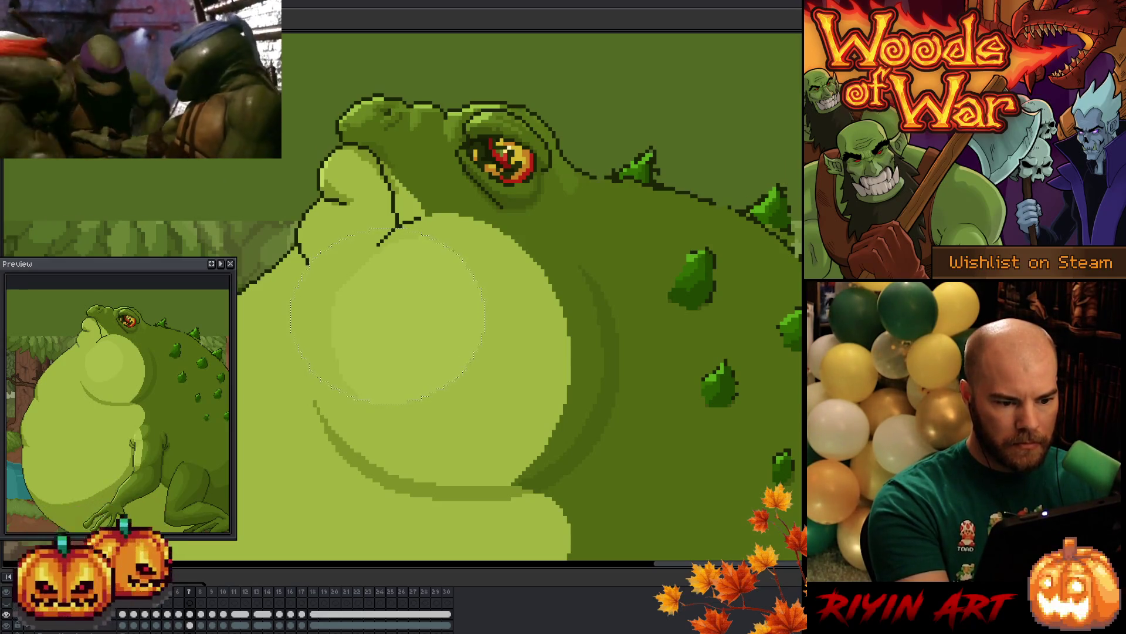
key("ctrl+t")
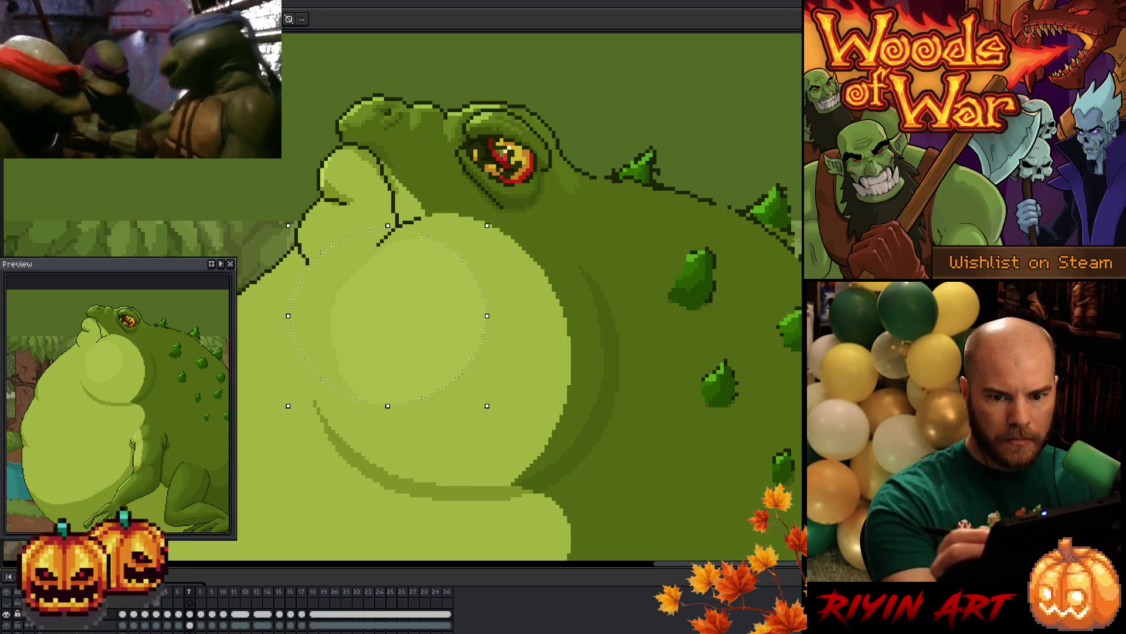
left_click(713, 326)
mouse_move(539, 246)
left_mouse_down()
mouse_move(389, 352)
mouse_move(360, 440)
mouse_move(337, 436)
mouse_move(337, 447)
left_mouse_up()
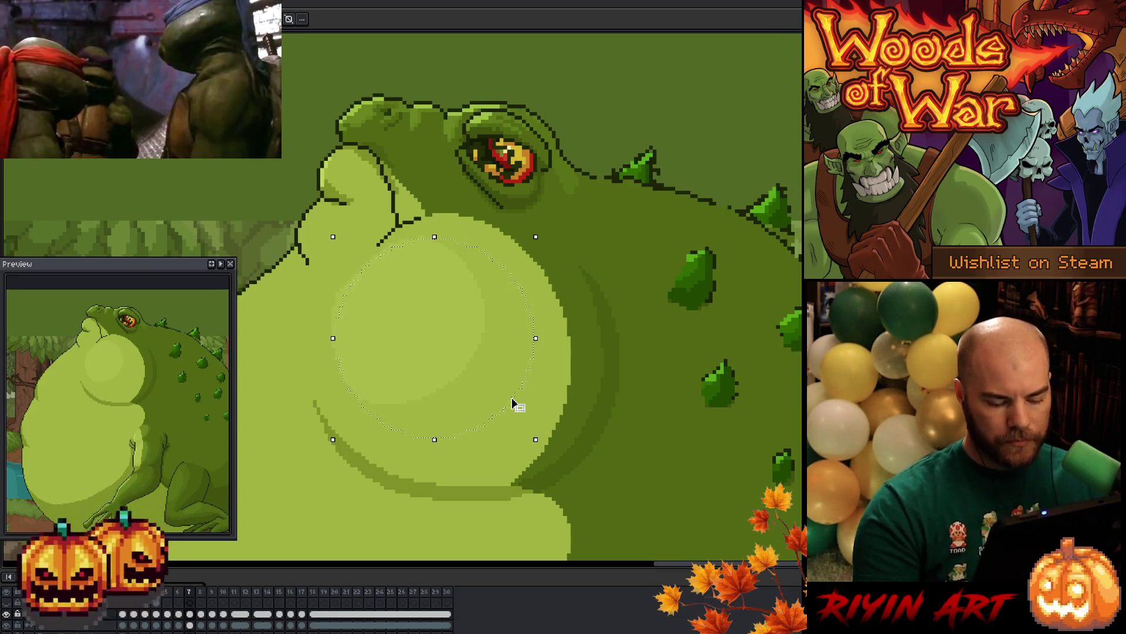
key("i")
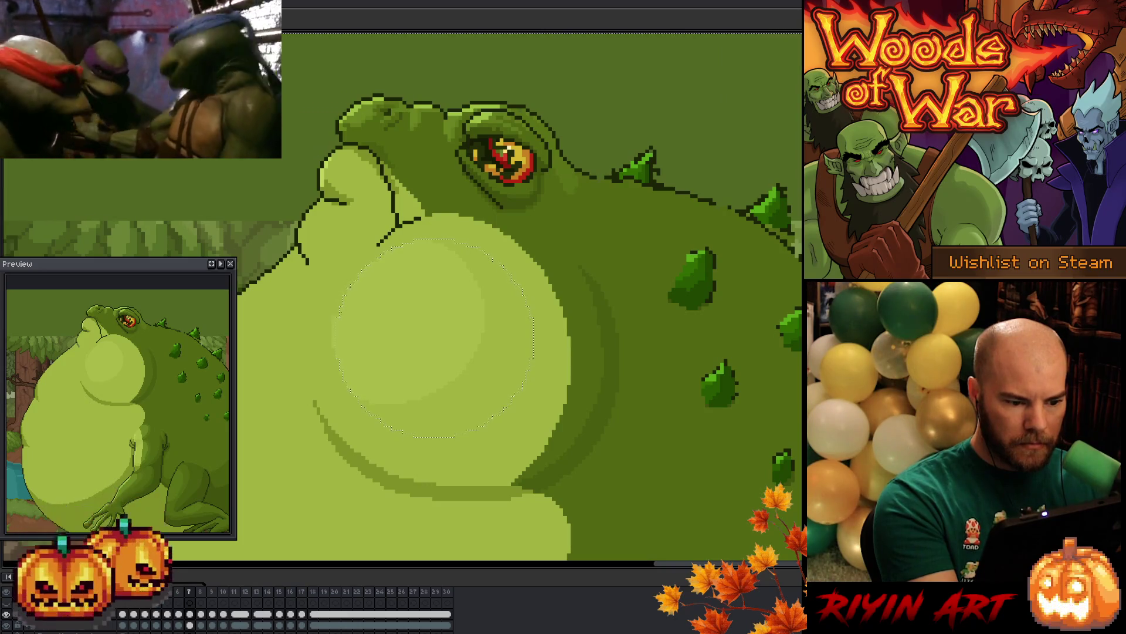
key("ctrl+d")
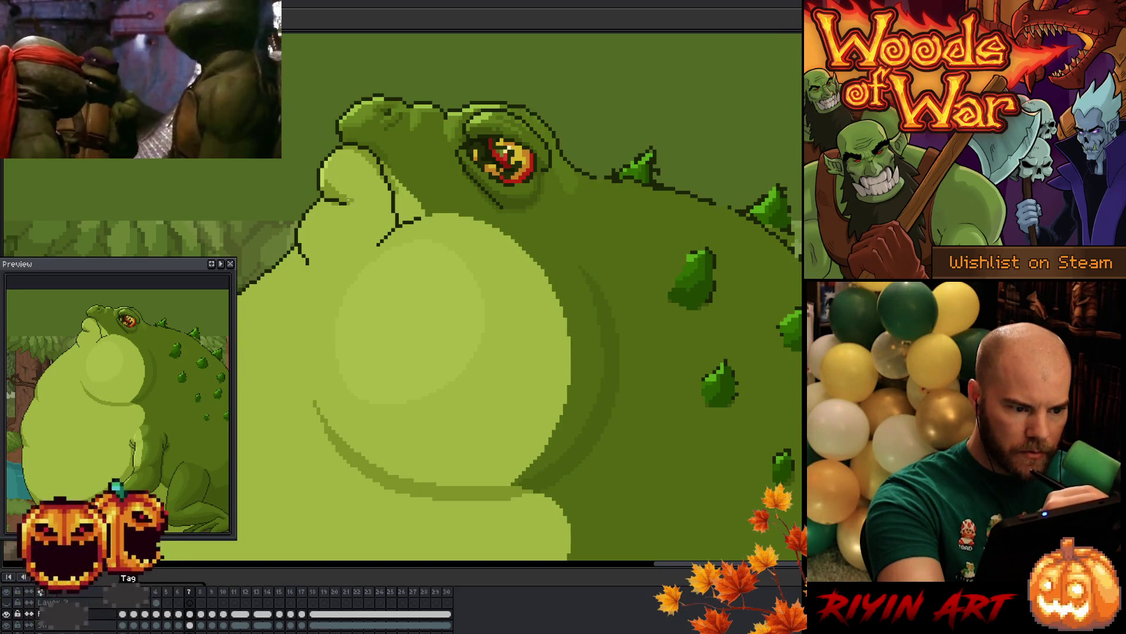
Pan the canvas to re-centre the toad and advance to animation frame 7
left_click_drag(485, 221, 556, 162)
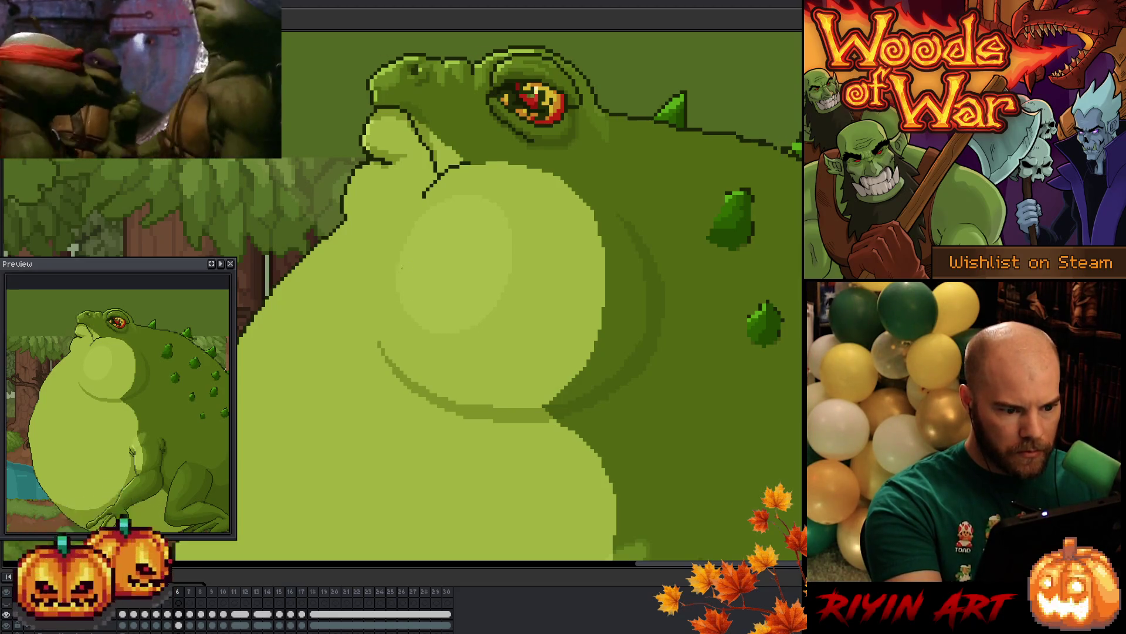
key("Right")
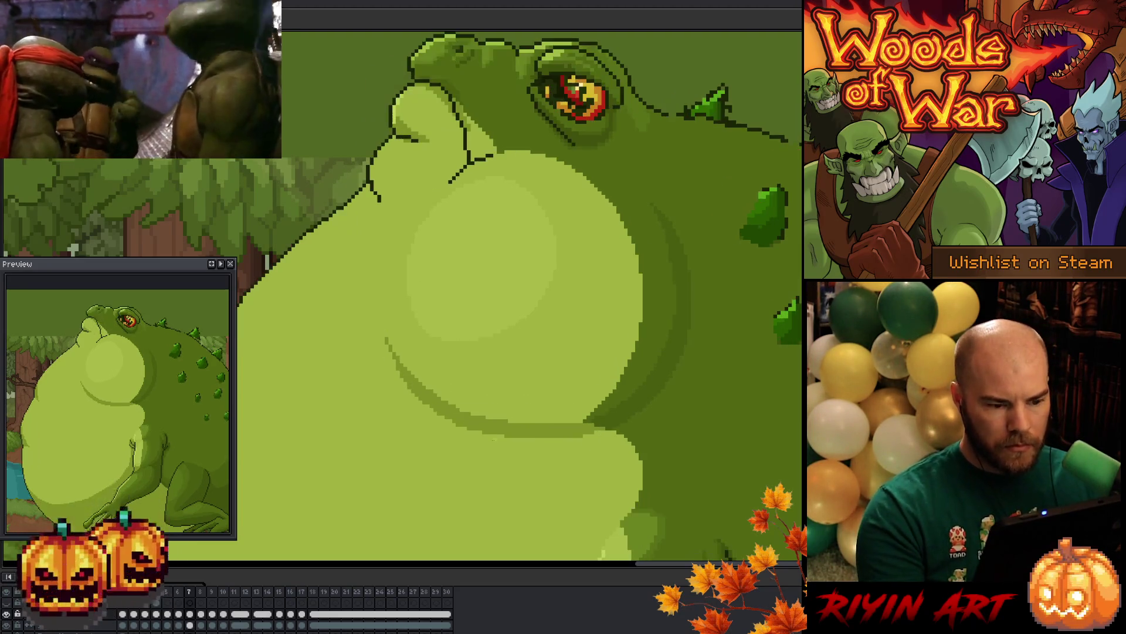
Flip repeatedly between frames 7 and 6 to compare, landing on frame 6
key("Left")
key("Right")
key("Left")
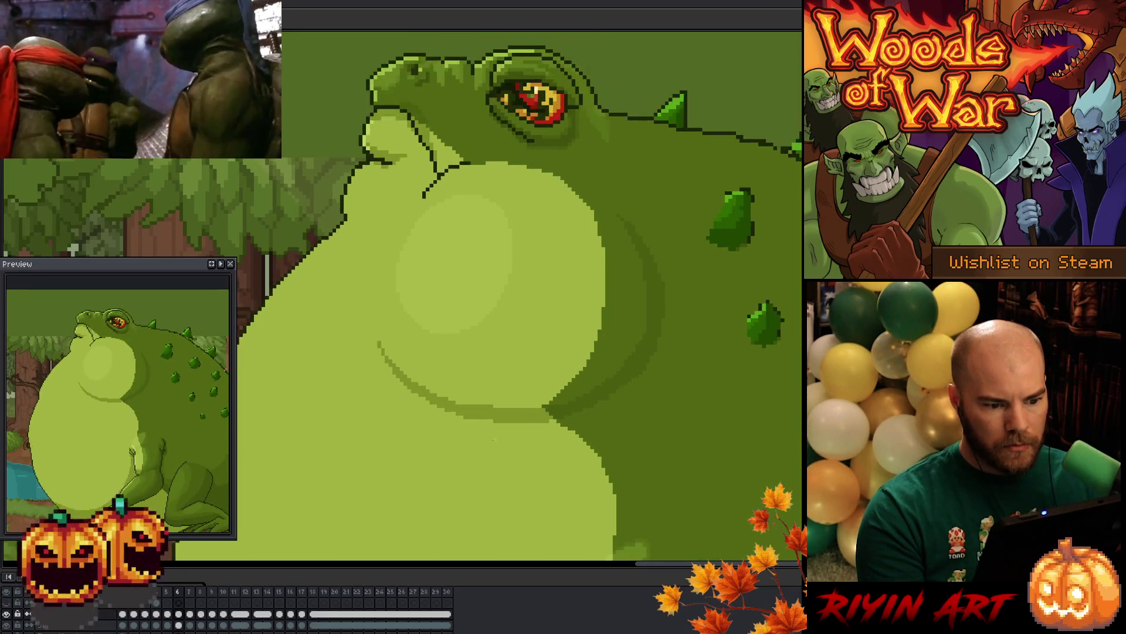
key("Right")
key("Left")
key("Right")
key("Left")
key("Right")
key("Left")
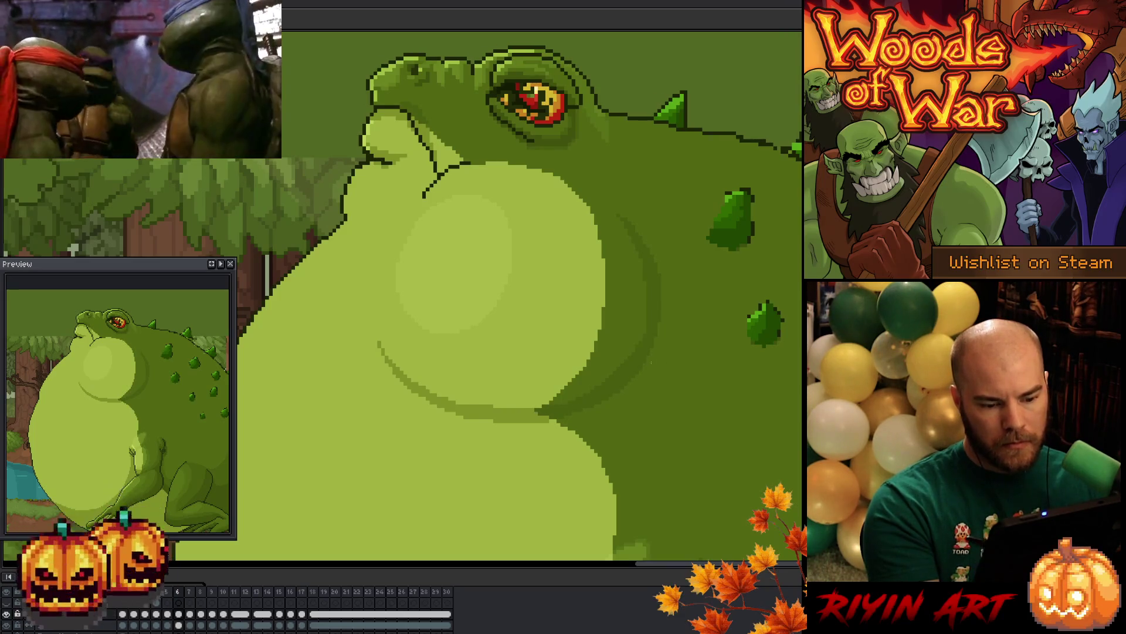
Compare frames 6 and 5 back and forth, ending on frame 5
key("Left")
key("Right")
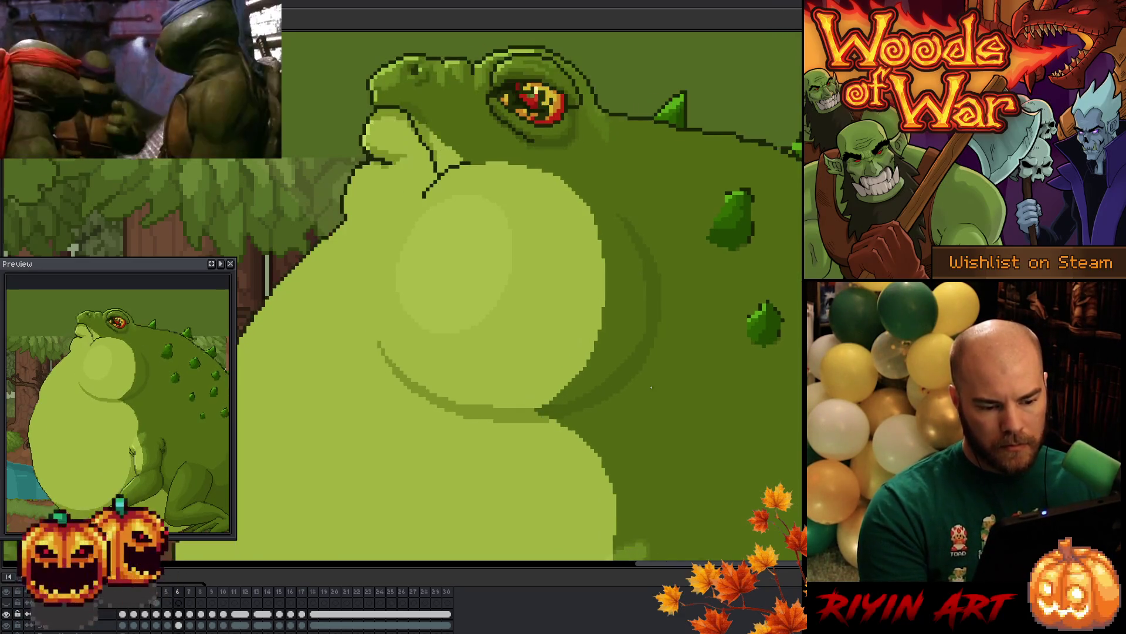
key("Left")
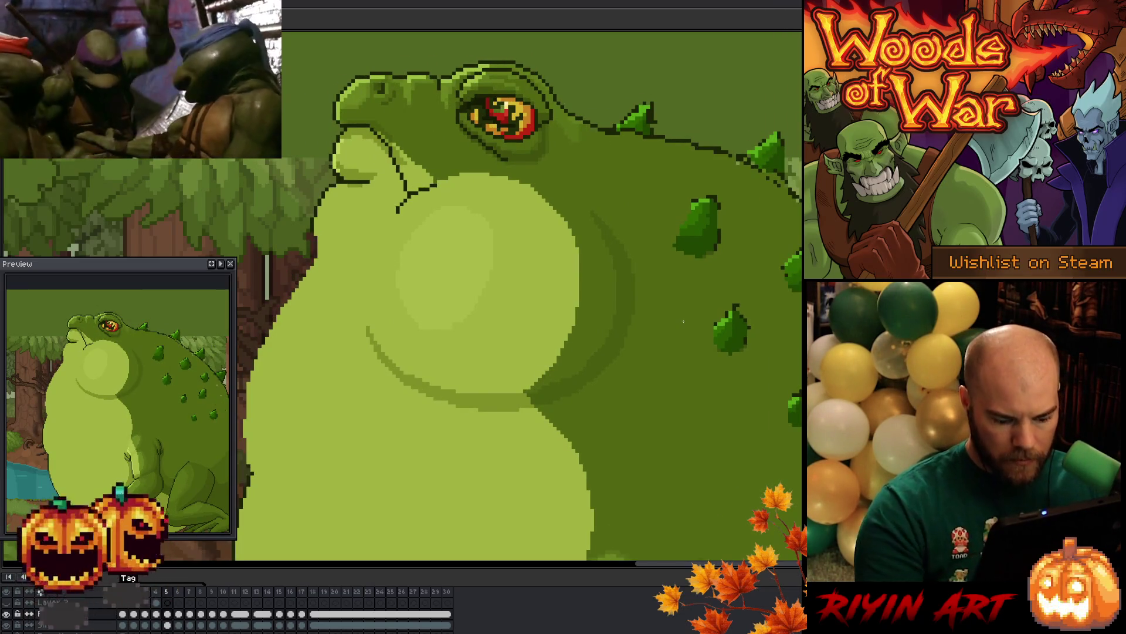
key("Right")
key("Left")
key("Right")
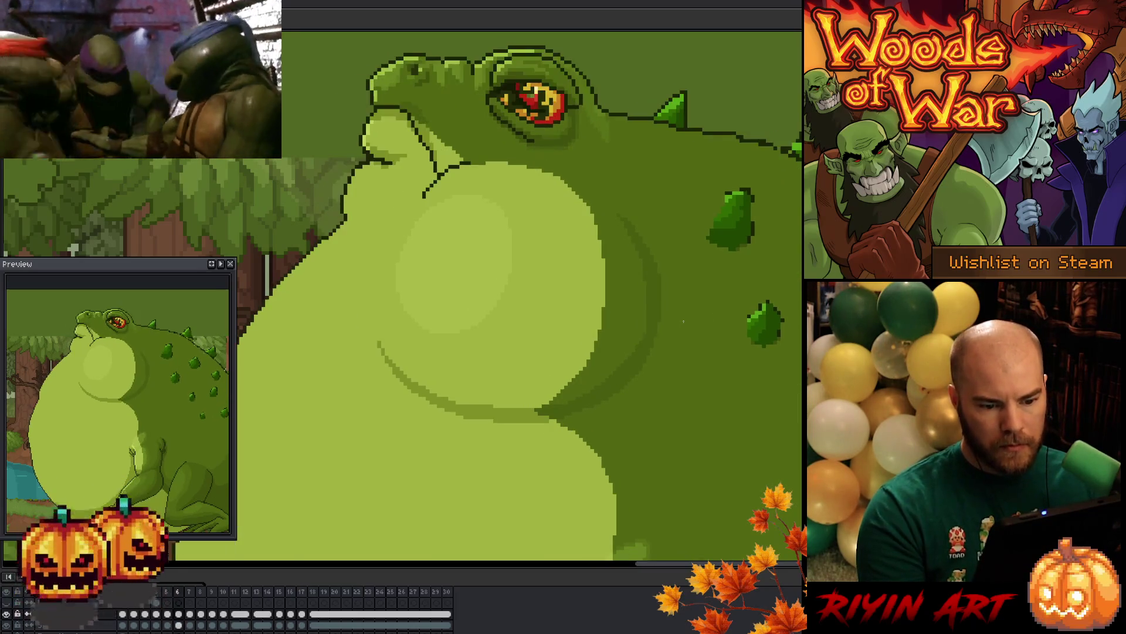
key("Left")
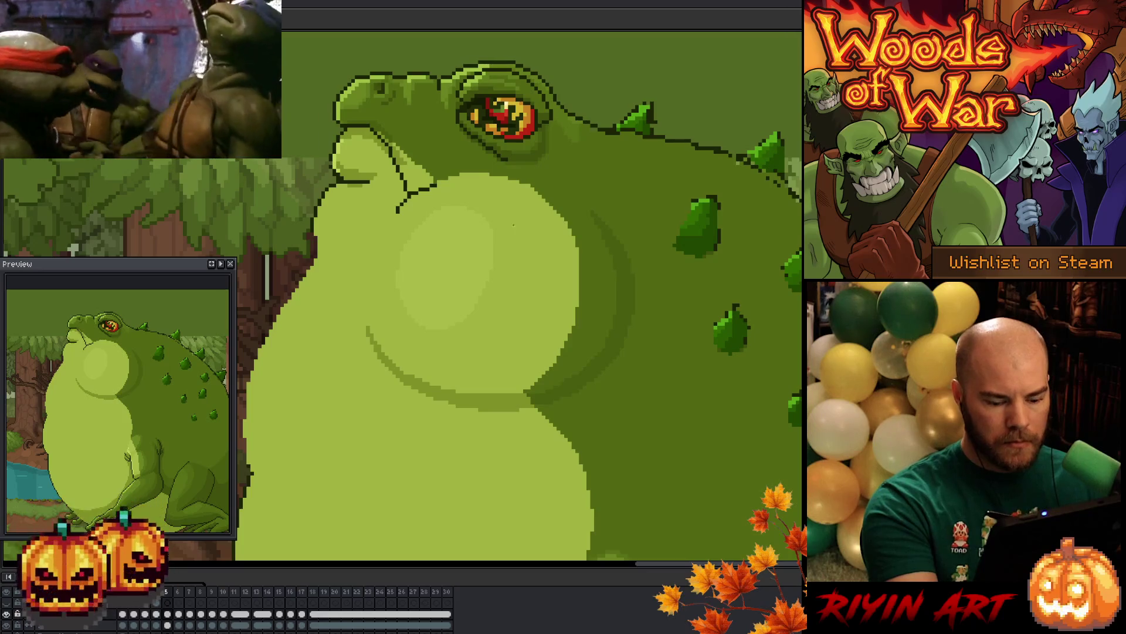
Flip between frames 4, 5 and 6 to check how the toad's belly moves
key("period")
key("comma")
key("comma")
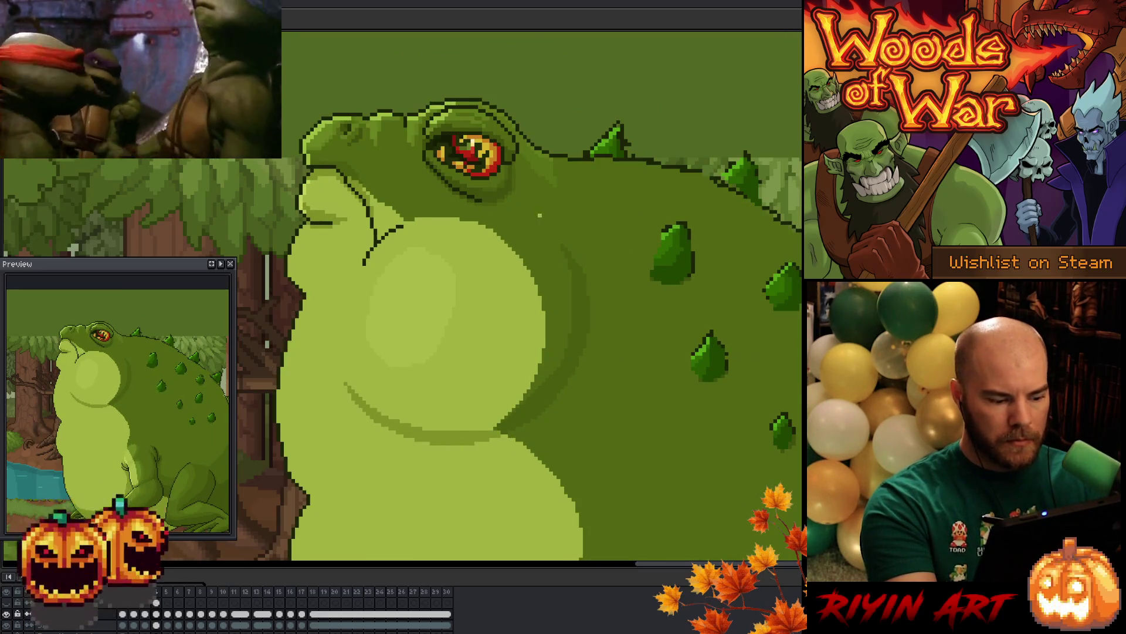
key("period")
key("comma")
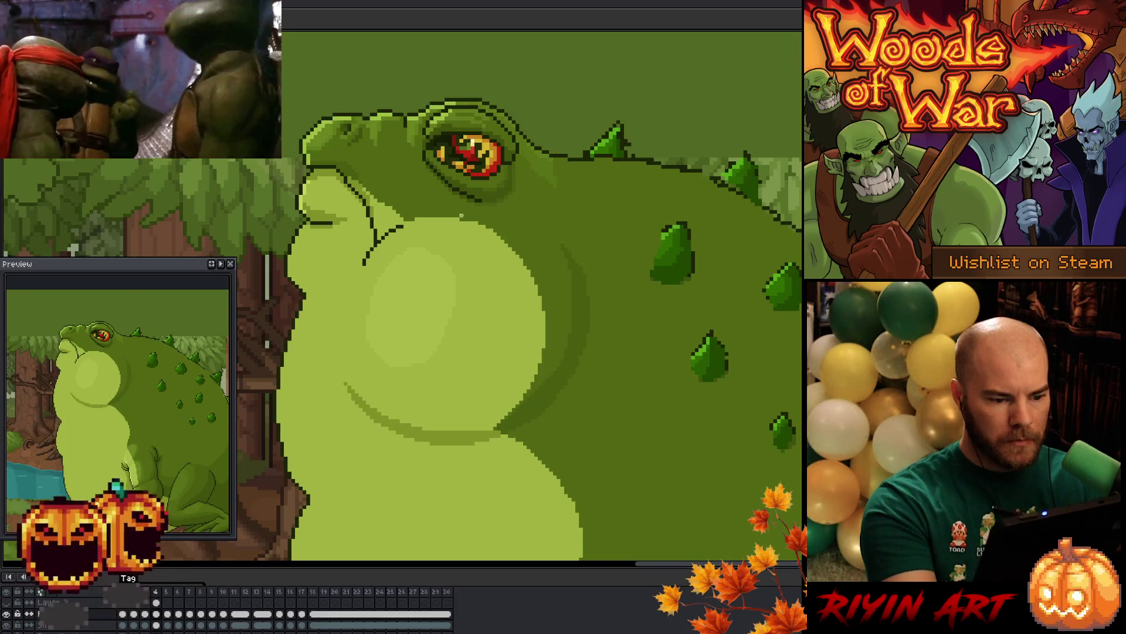
key("period")
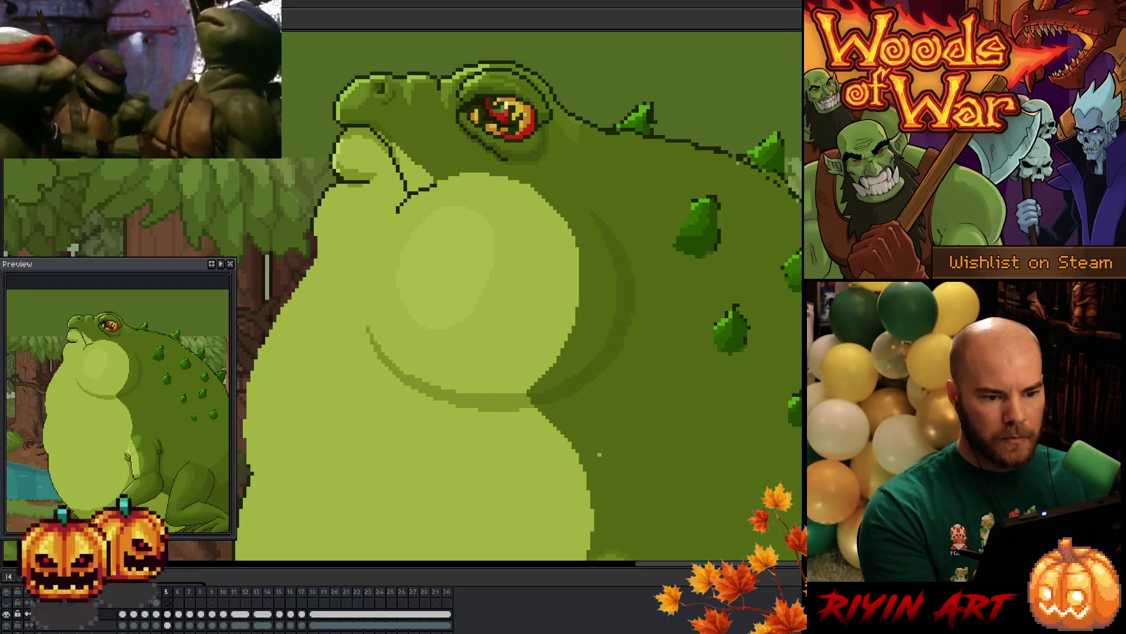
key("Right")
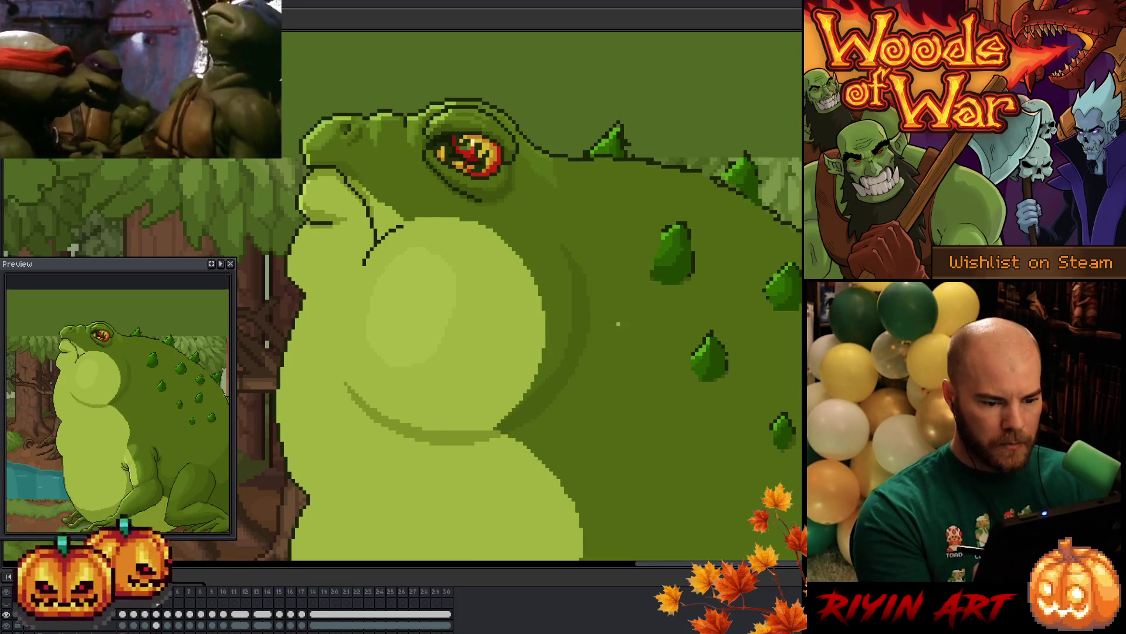
key("Left")
key("Right")
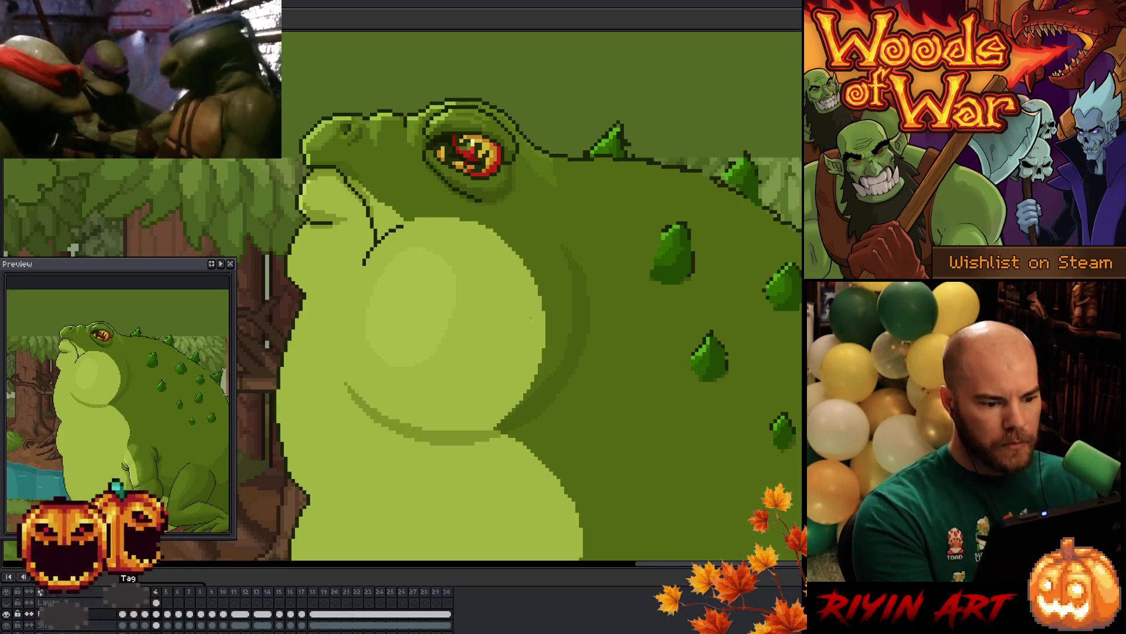
key("Right")
key("Right")
key("Right")
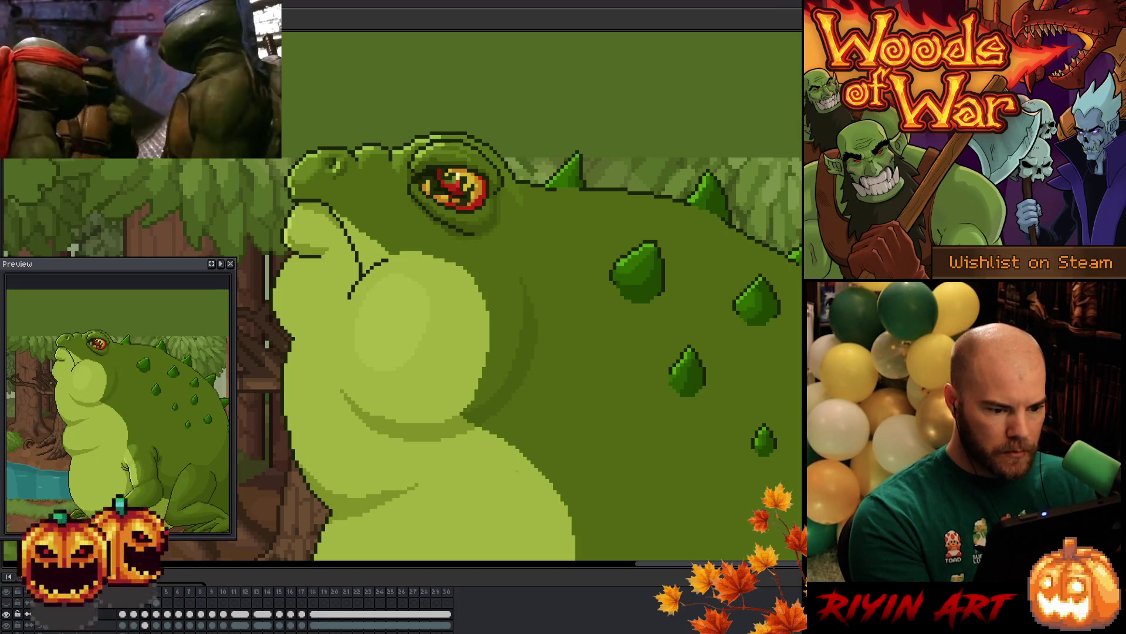
key("Left")
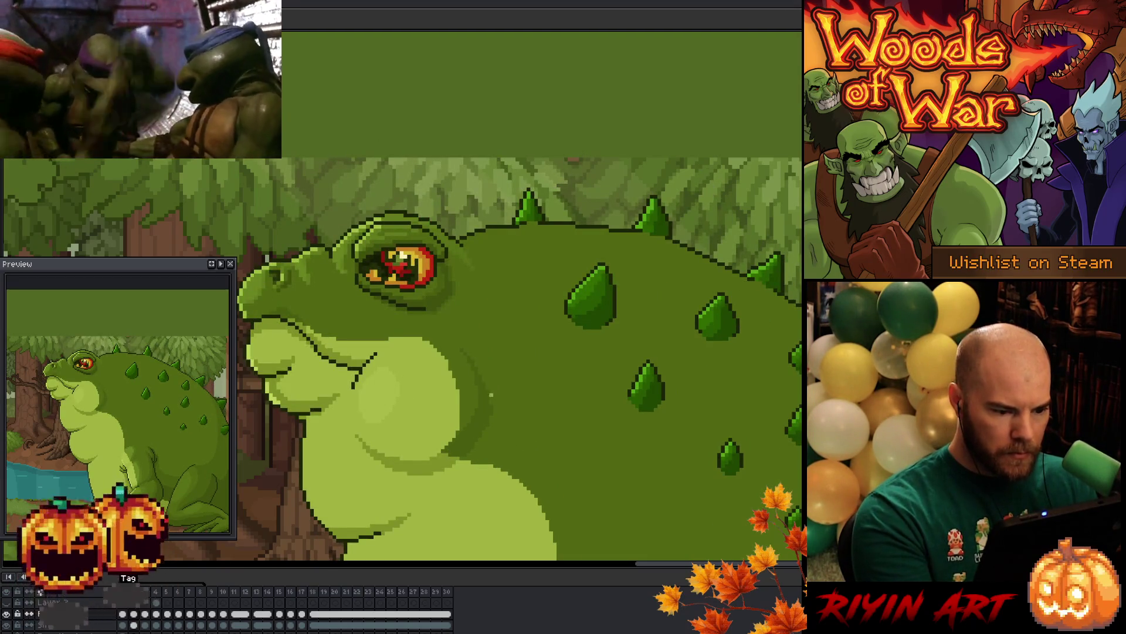
Bring up and dismiss the canvas context menu three times
right_click(512, 406)
key("Escape")
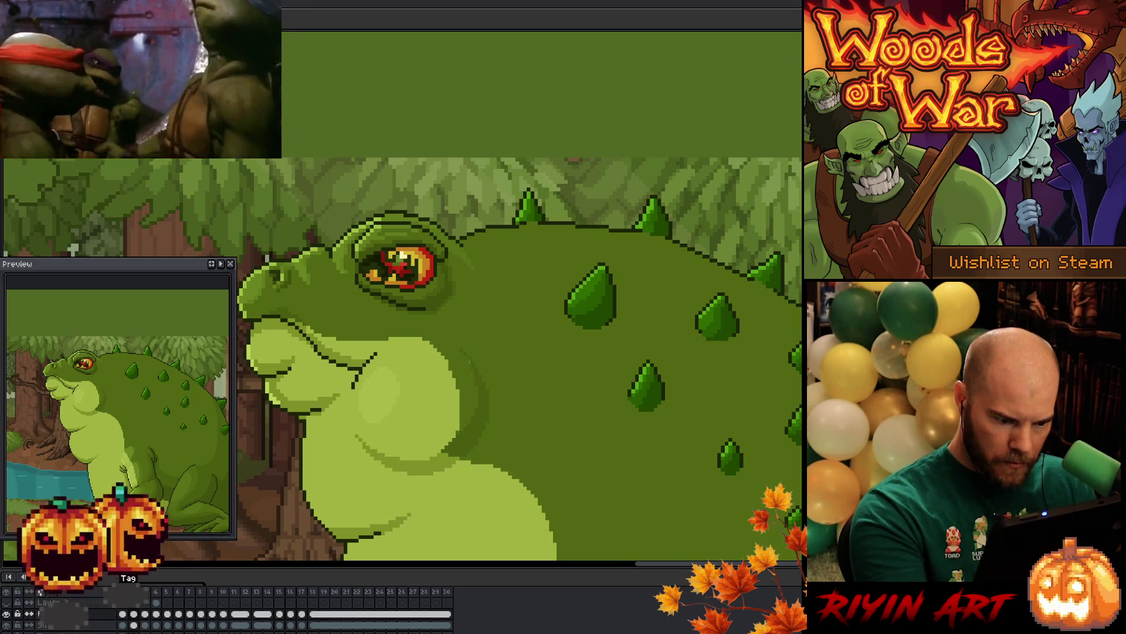
right_click(492, 421)
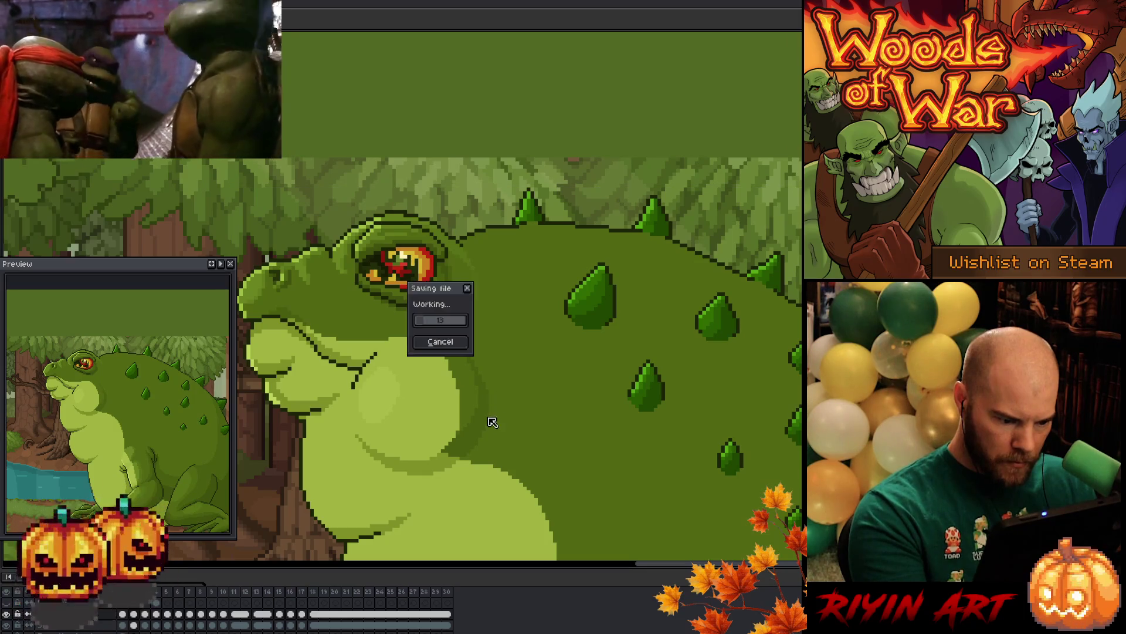
key("Escape")
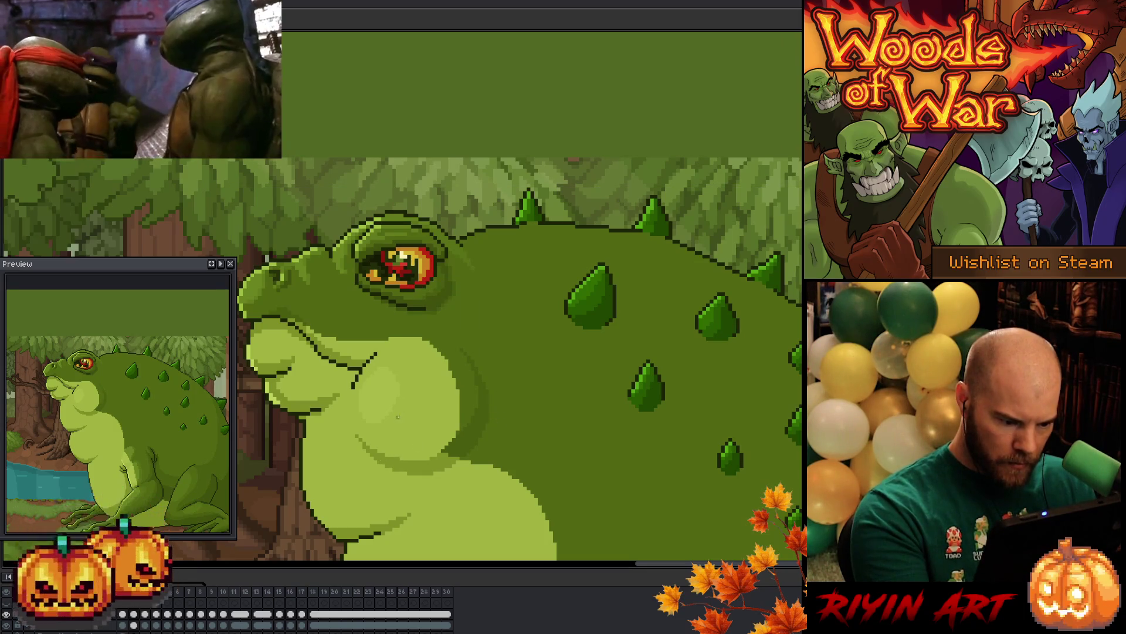
right_click(607, 450)
key("Escape")
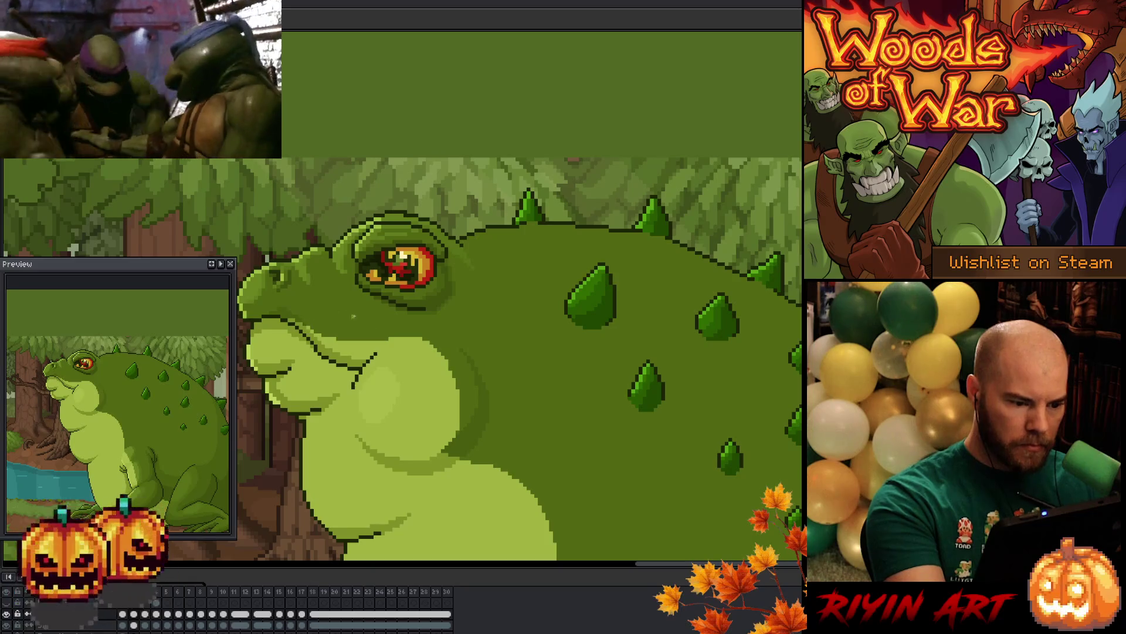
Choose a command from the canvas context menu, then move to the next frame
right_click(407, 281)
left_click(430, 320)
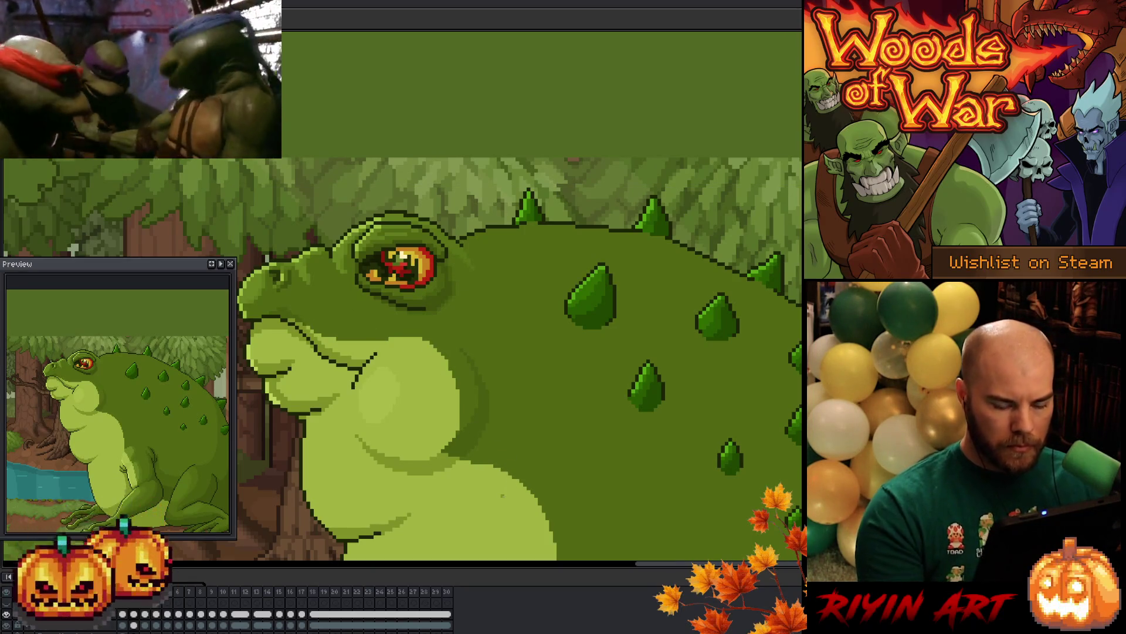
key("Right")
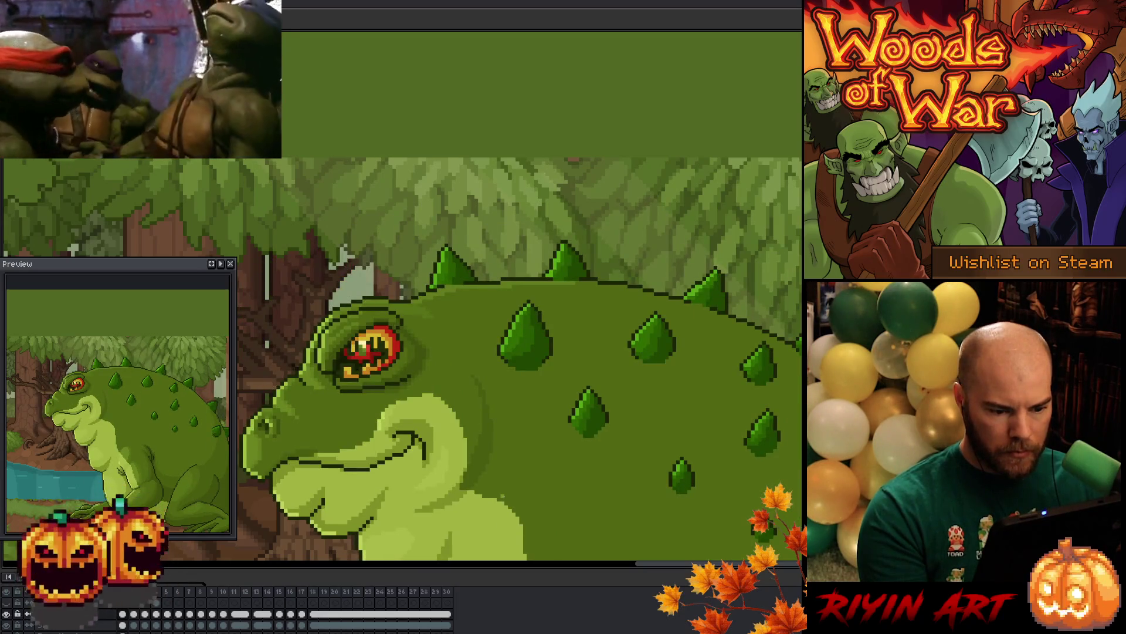
Flip between frames 7 and 8 to compare the puffed-up toad poses
key("Right")
key("Right")
key("Right")
key("Right")
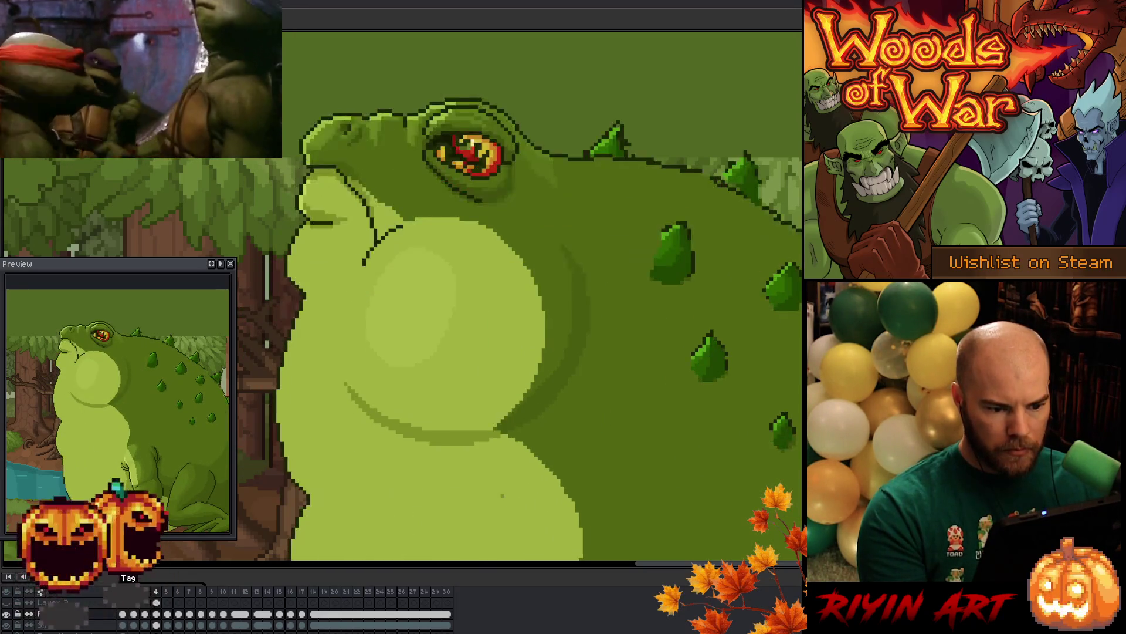
key("Right")
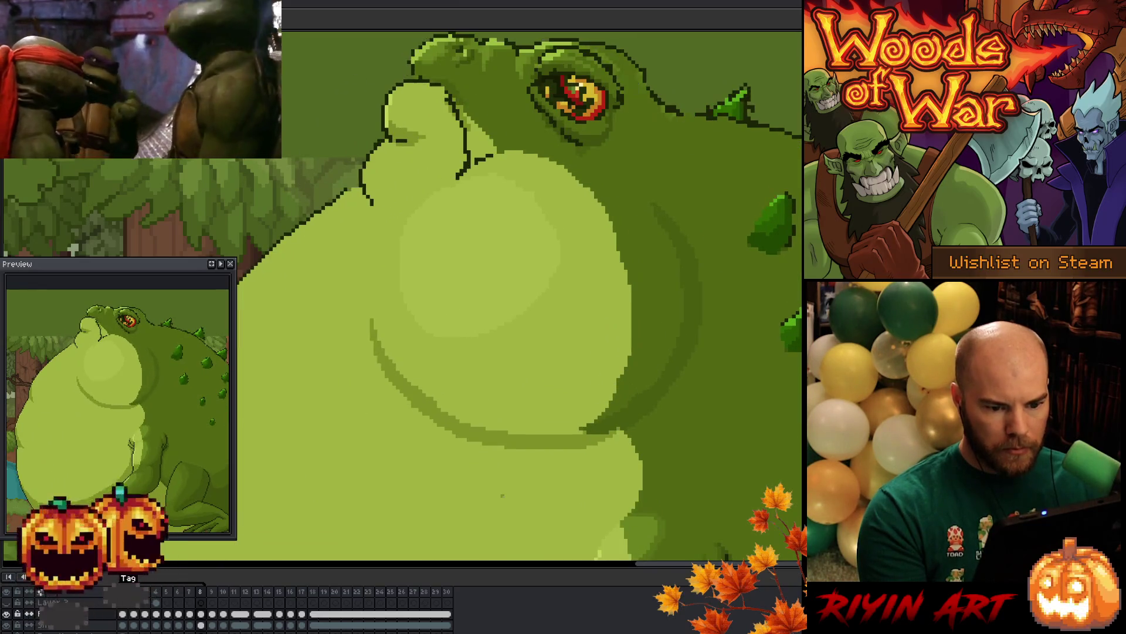
key("Left")
key("Left")
key("Right")
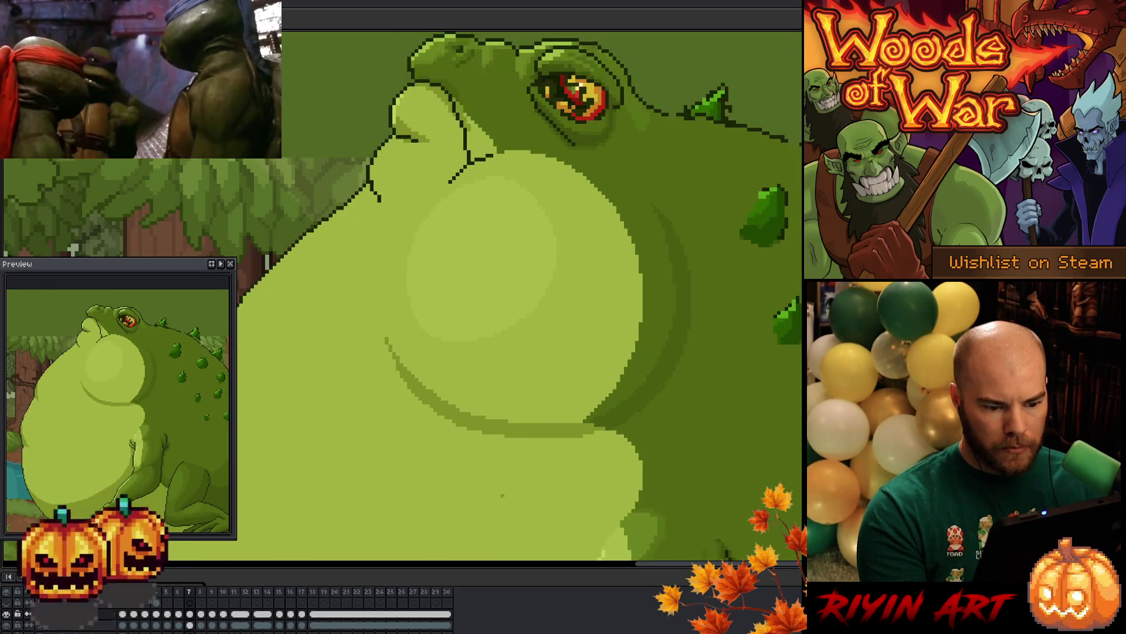
key("Left")
key("Right")
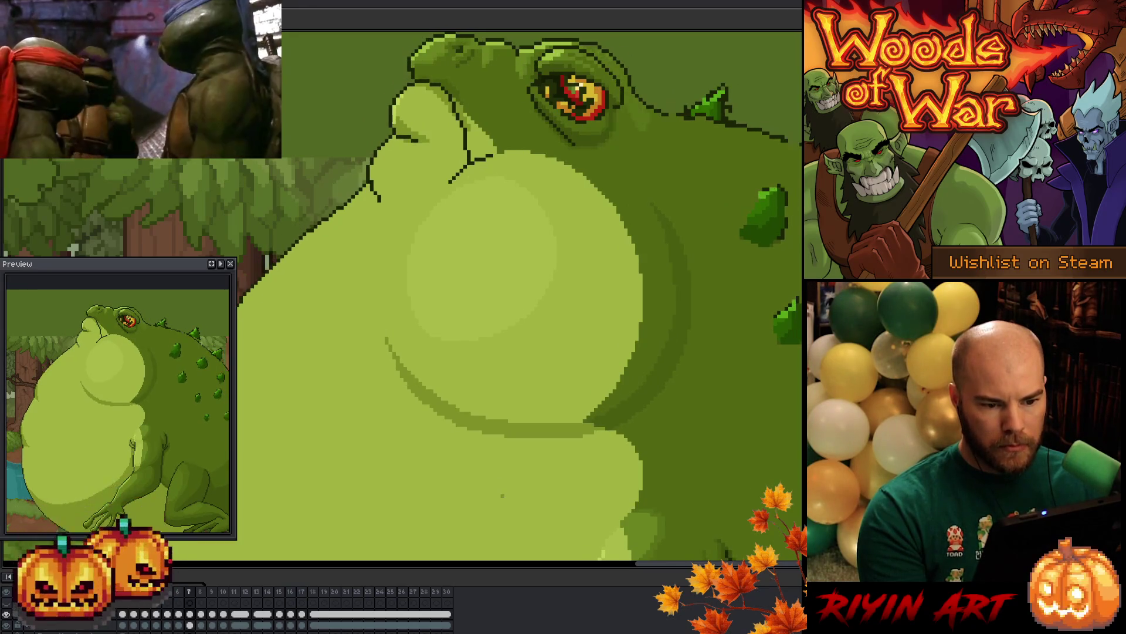
key("Right")
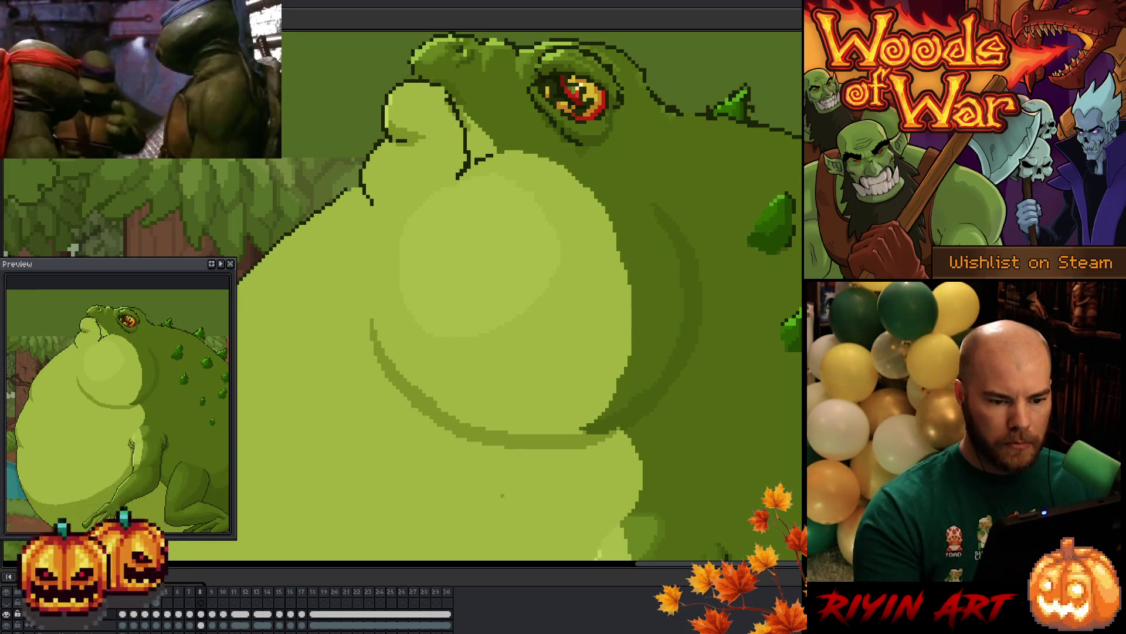
Draw a large elliptical selection over the belly highlight and nudge it into place on frame 8
key("b")
mouse_move(303, 147)
left_mouse_down()
mouse_move(460, 315)
mouse_move(591, 502)
mouse_move(660, 467)
mouse_move(641, 473)
left_mouse_up()
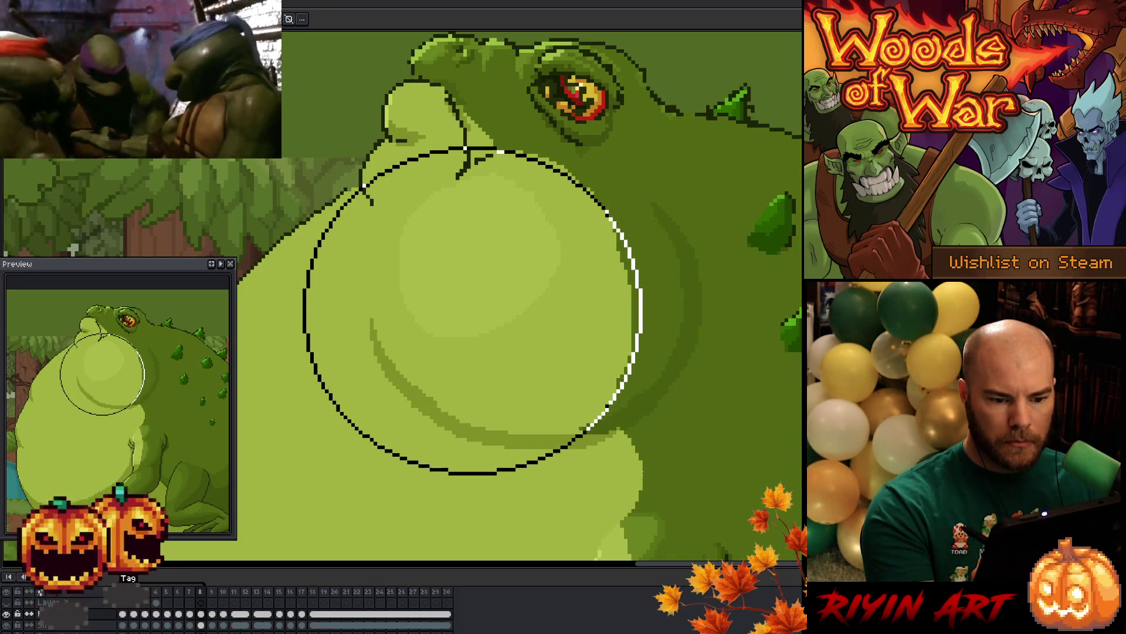
left_click(353, 439)
mouse_move(343, 461)
left_mouse_down()
mouse_move(553, 302)
mouse_move(649, 121)
mouse_move(648, 148)
left_mouse_up()
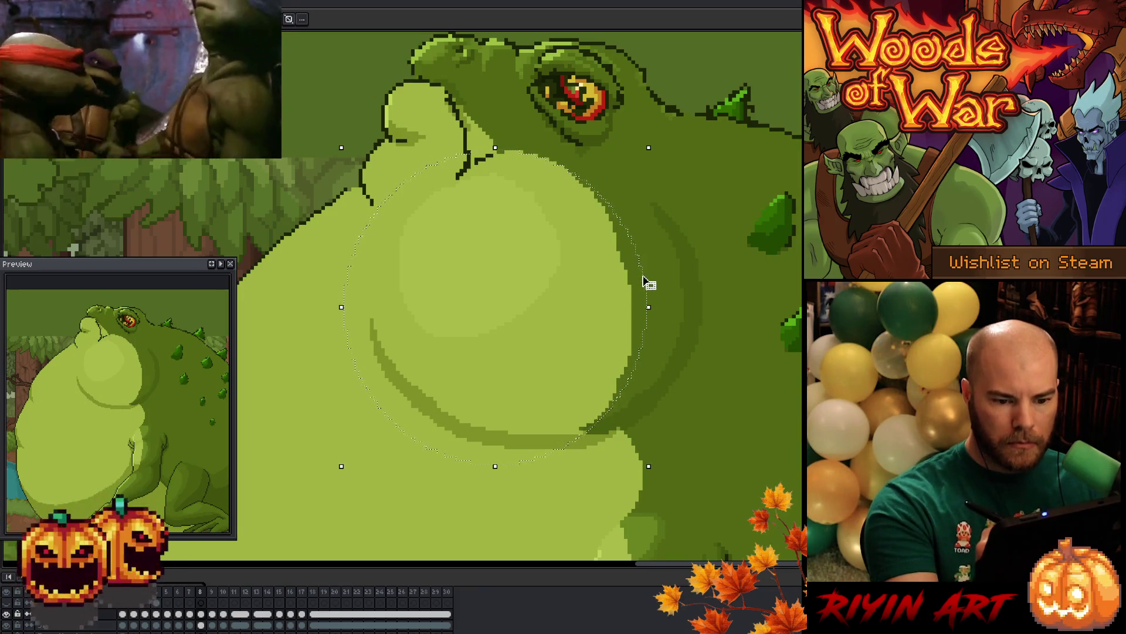
left_click_drag(649, 282, 651, 273)
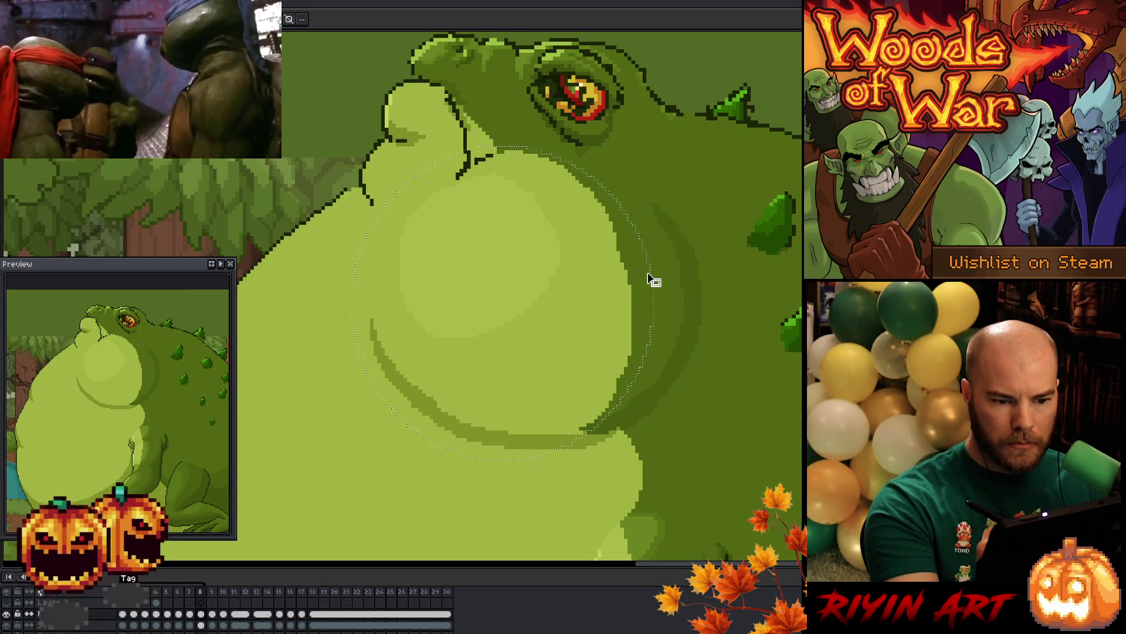
left_click_drag(655, 282, 656, 281)
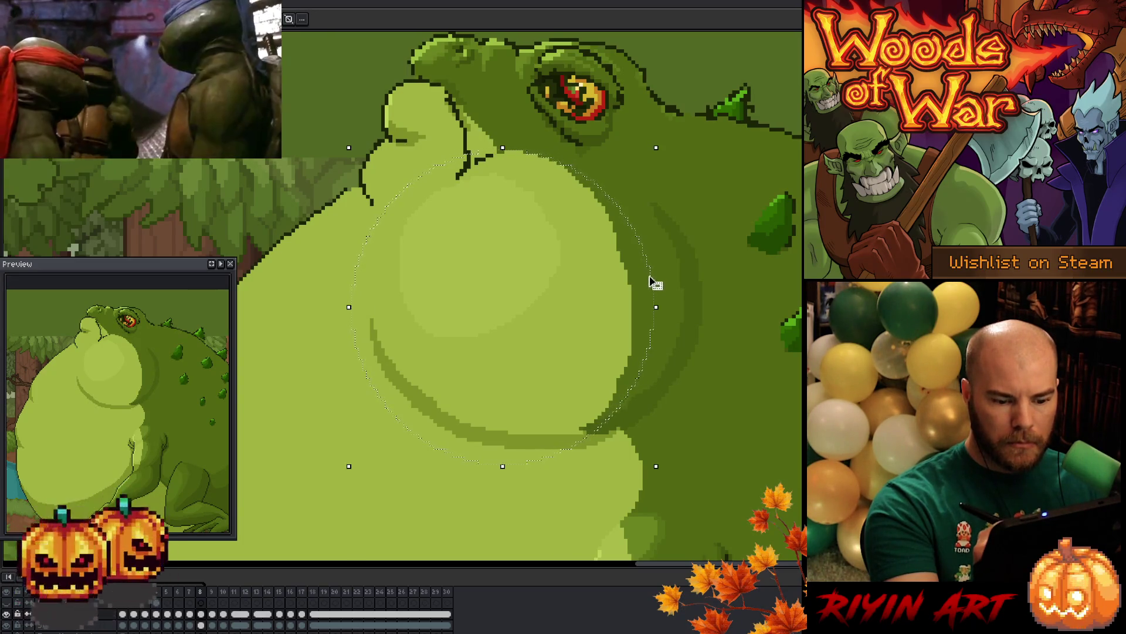
left_click(200, 603)
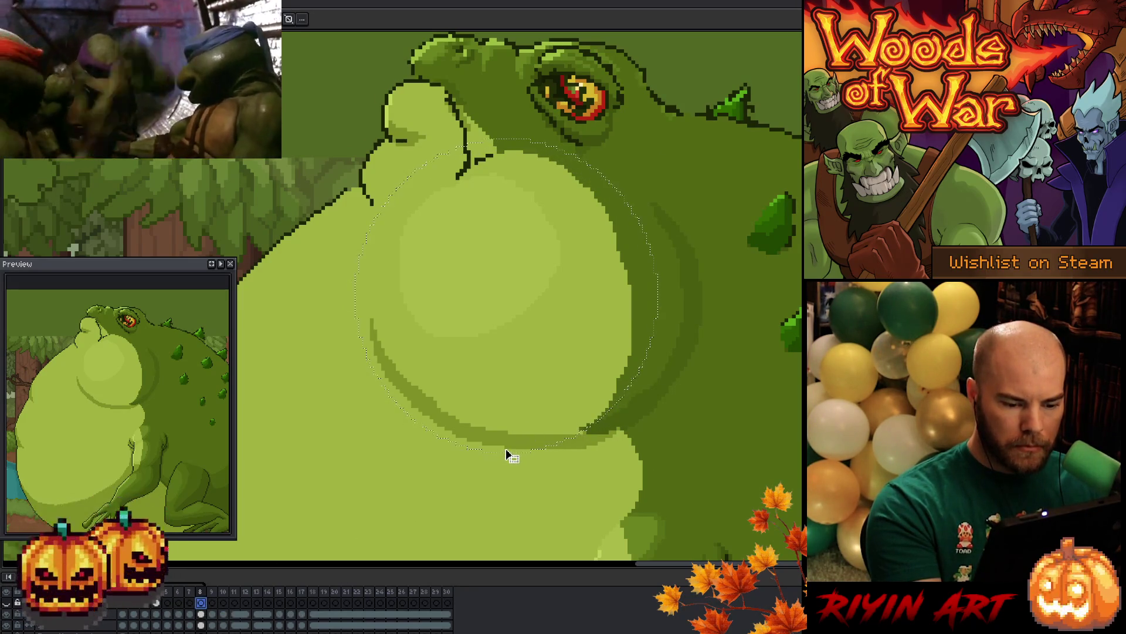
left_click_drag(508, 453, 530, 467)
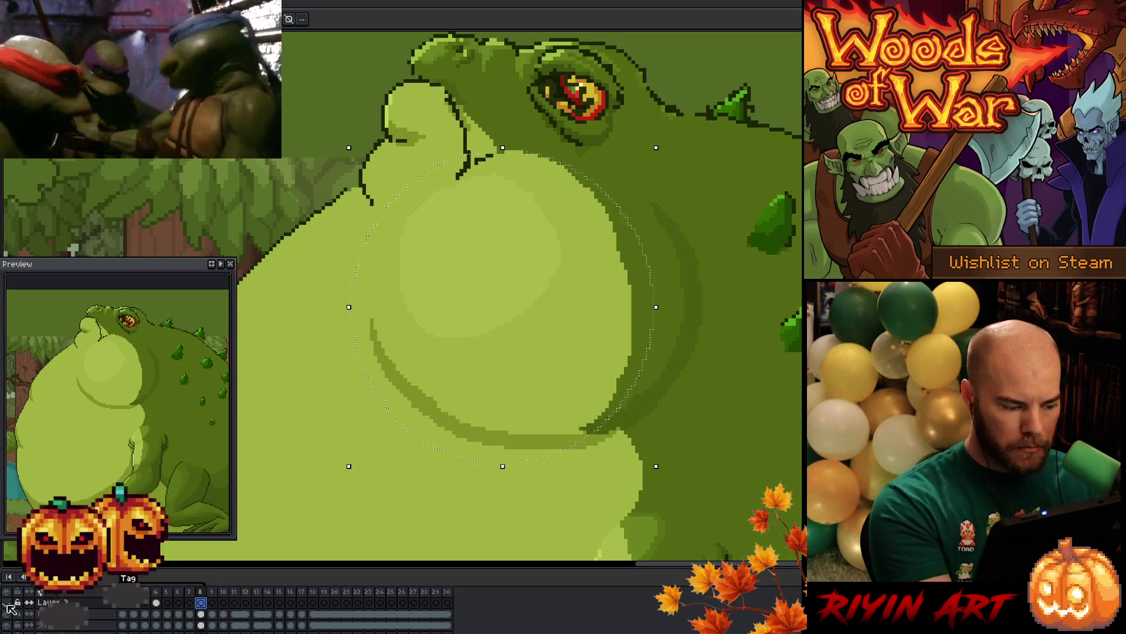
Squash, shift right and narrow the selected belly highlight, then cancel that transform
left_click_drag(503, 465, 510, 447)
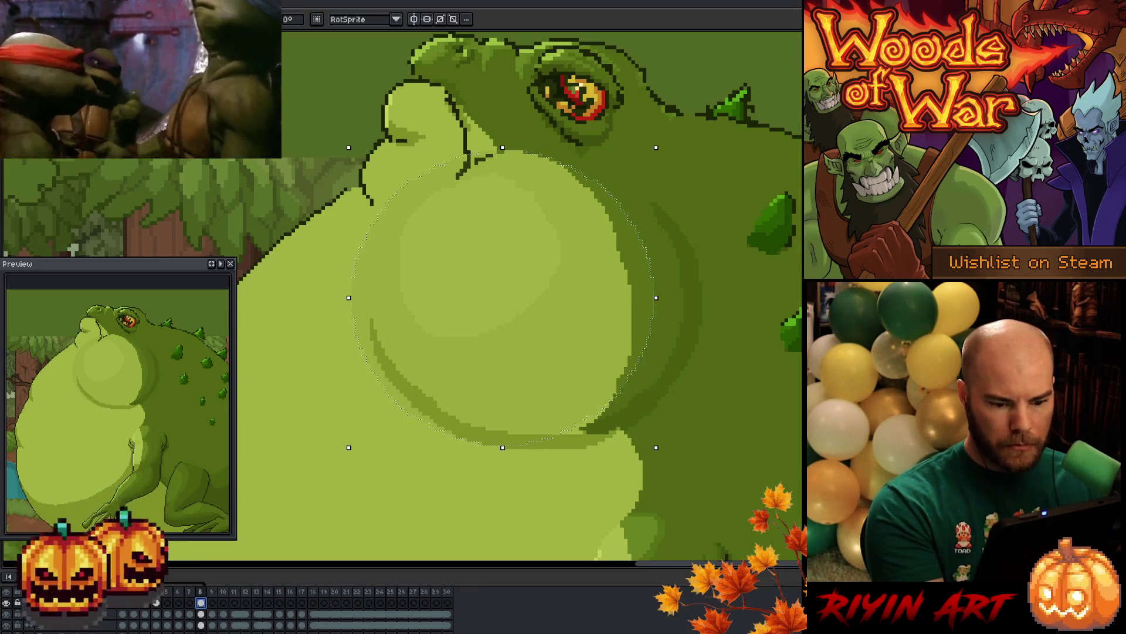
left_click_drag(626, 313, 634, 313)
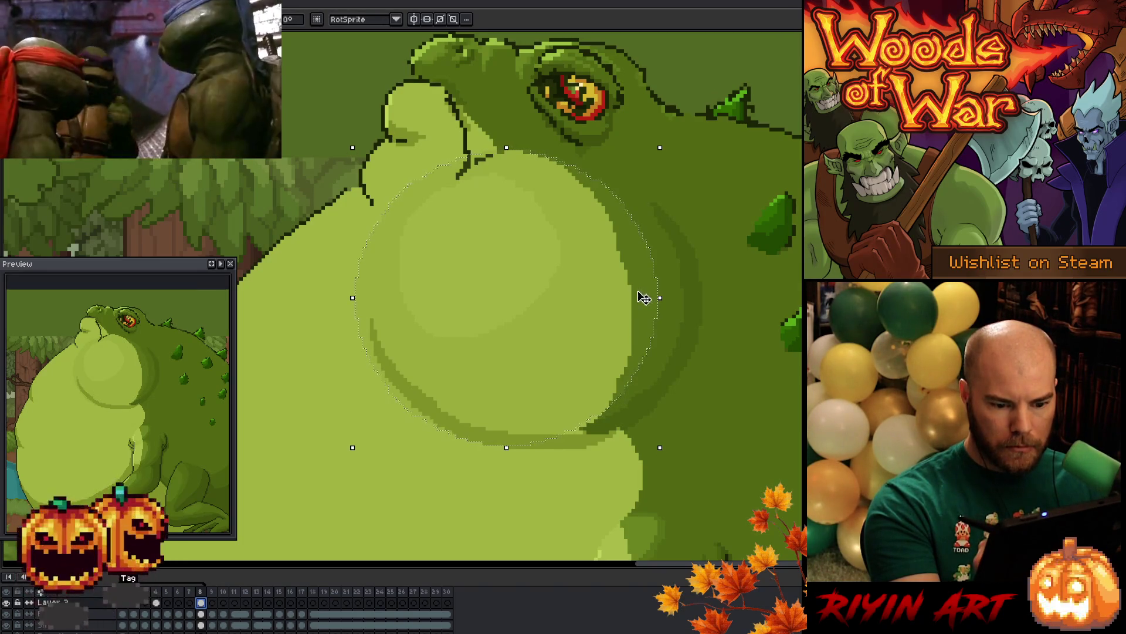
left_click_drag(641, 322, 645, 322)
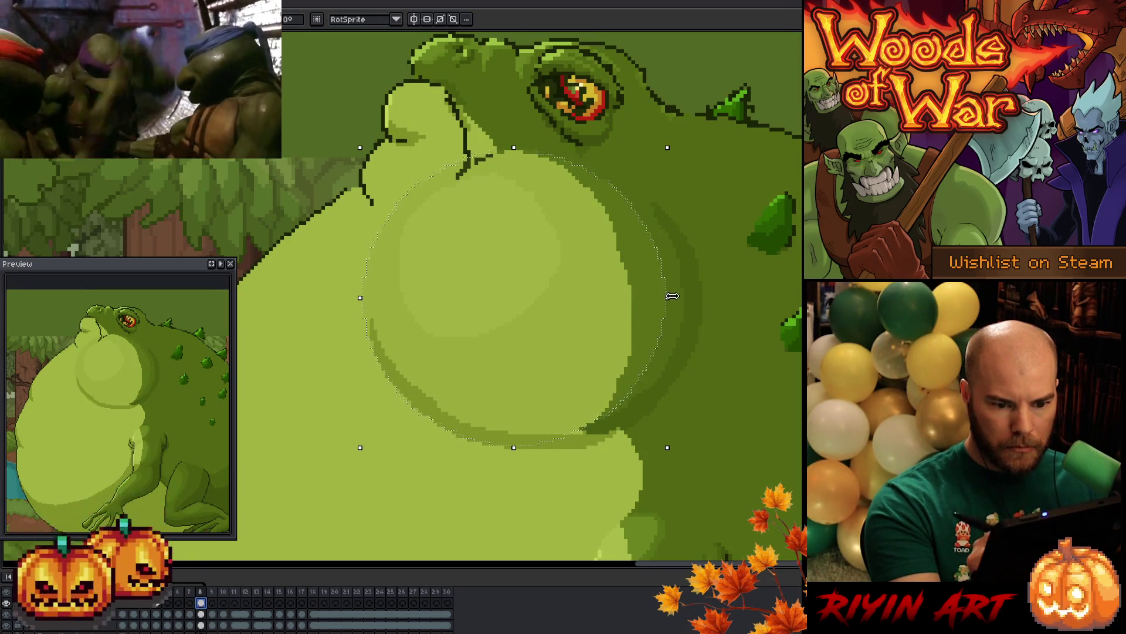
left_click_drag(668, 298, 631, 318)
key("Escape")
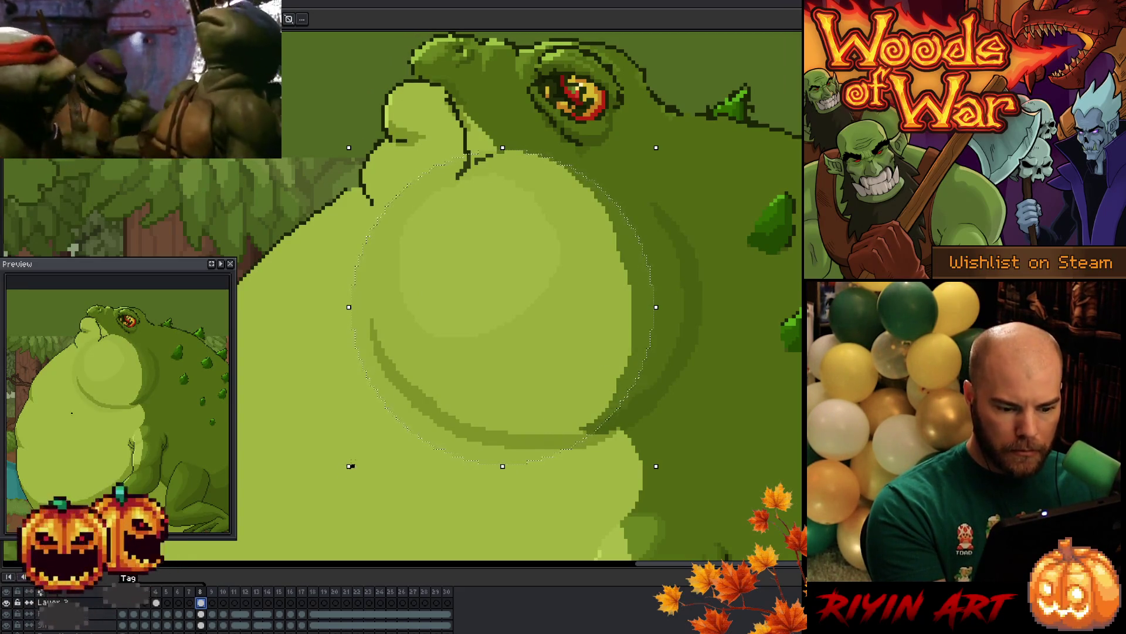
Shrink the belly highlight from the lower left, nudge it right, and select the layer beneath
left_click_drag(350, 466, 372, 456)
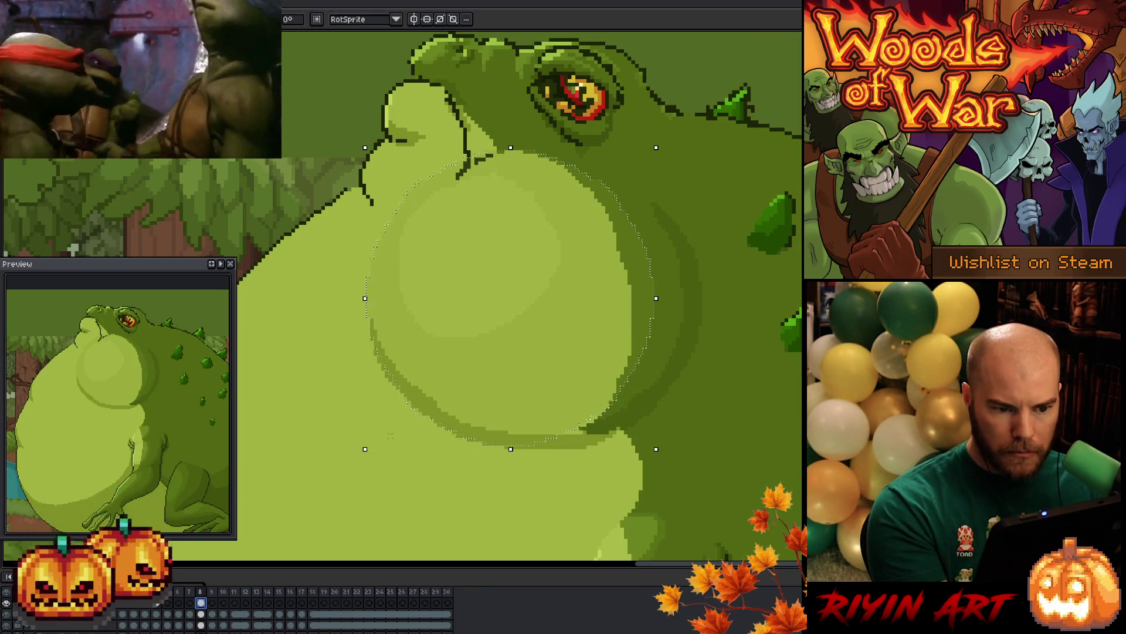
left_click_drag(599, 361, 606, 359)
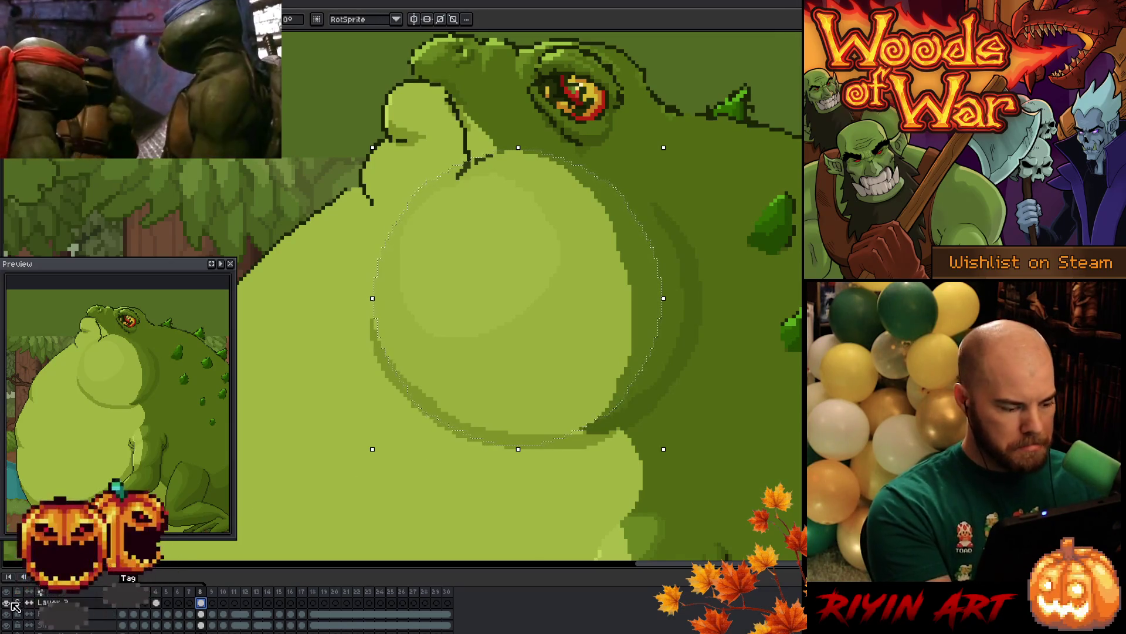
key("Down")
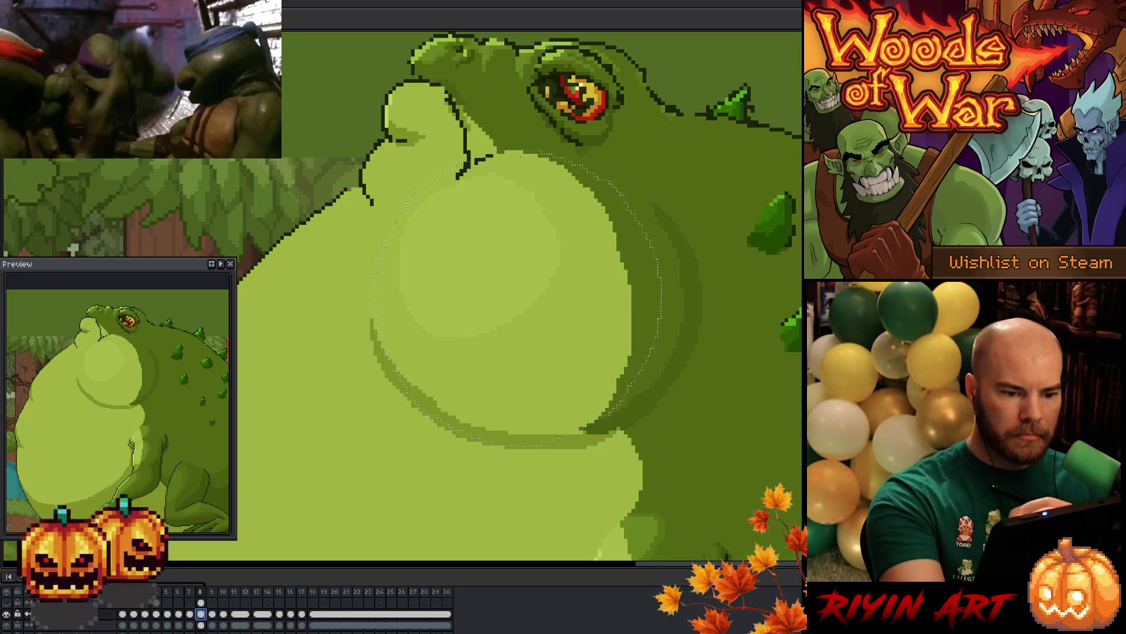
Repaint shading on the belly's right edge, undoing a stray chin stroke, and check neighbouring frames
left_click_drag(387, 97, 385, 124)
key("ctrl+z")
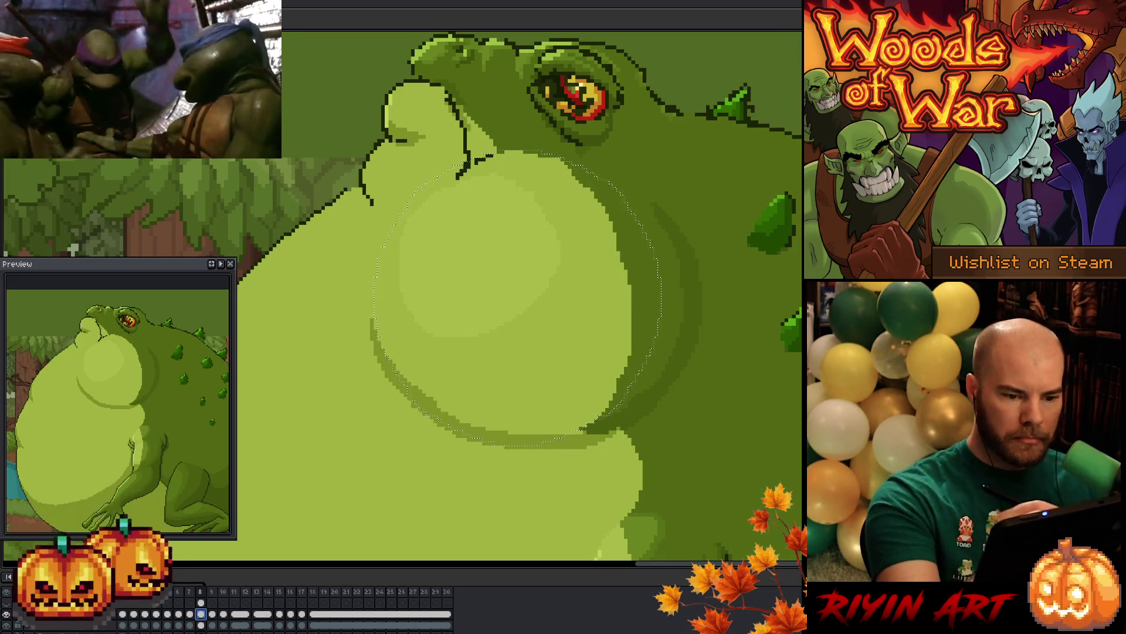
left_click_drag(631, 352, 637, 376)
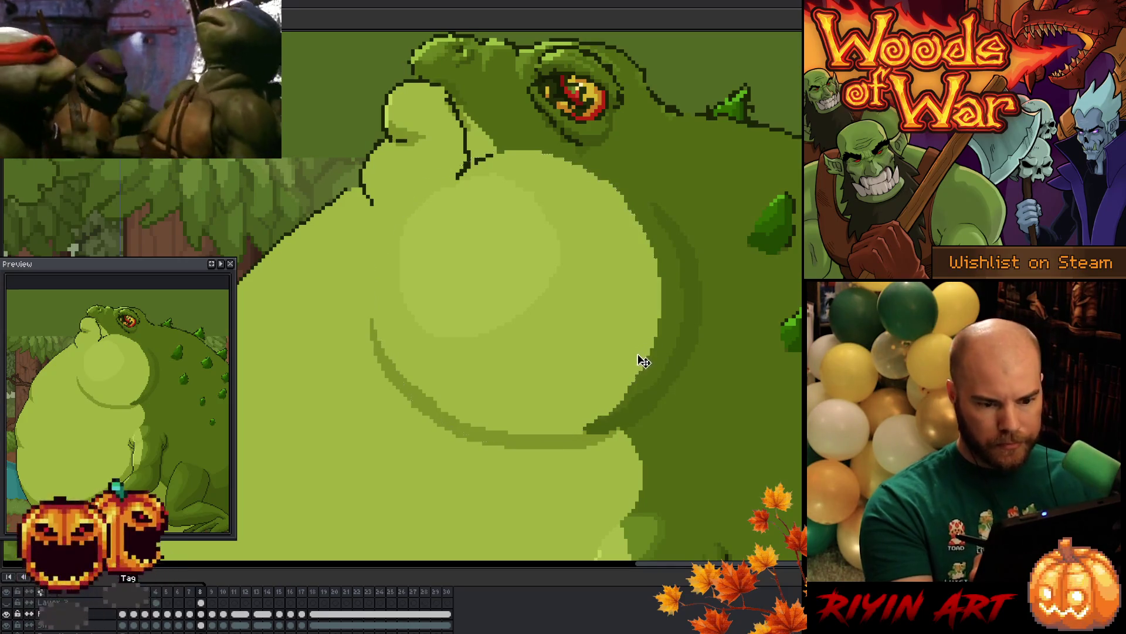
key("period")
key("comma")
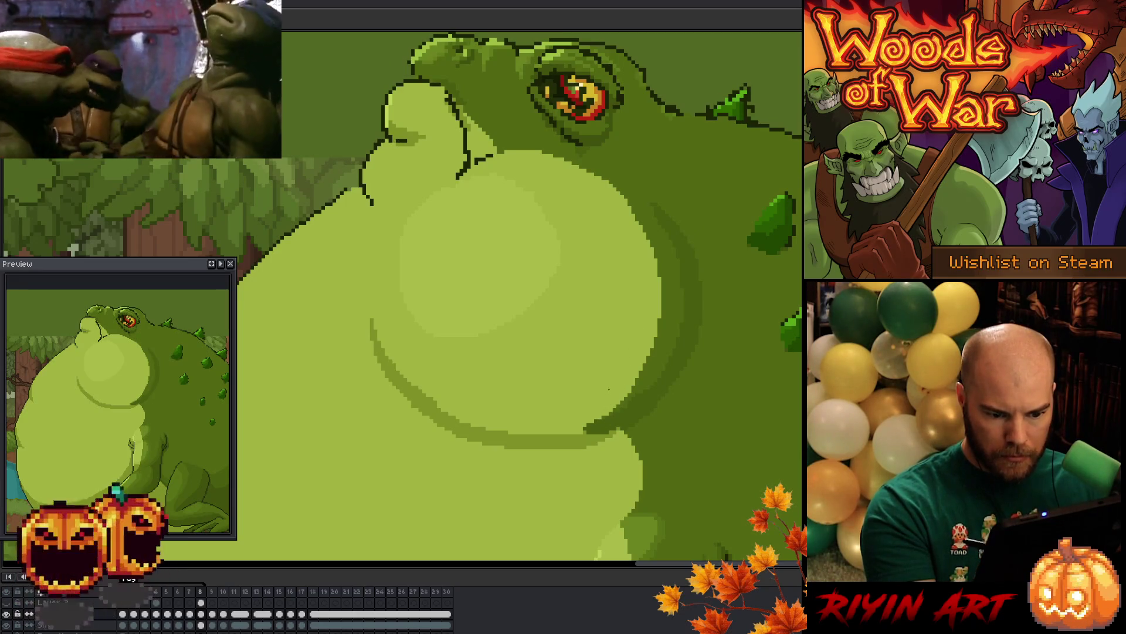
Darken the shading along the belly's lower line, undoing an unwanted stroke below its right side
left_click_drag(586, 432, 566, 432)
left_click(593, 425)
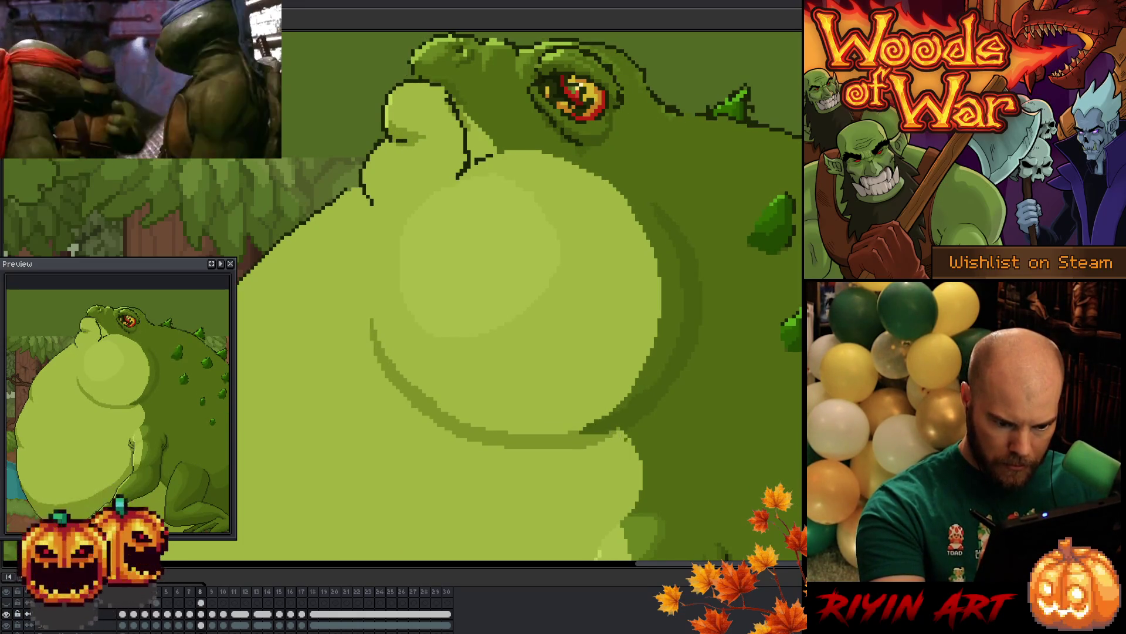
left_click_drag(614, 436, 642, 464)
key("ctrl+z")
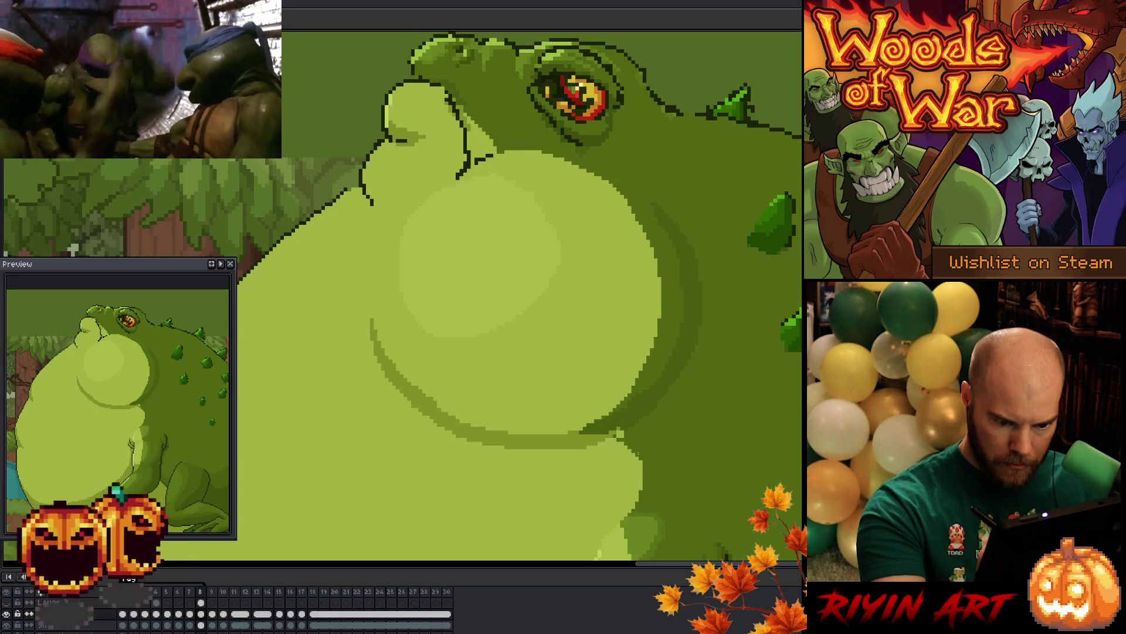
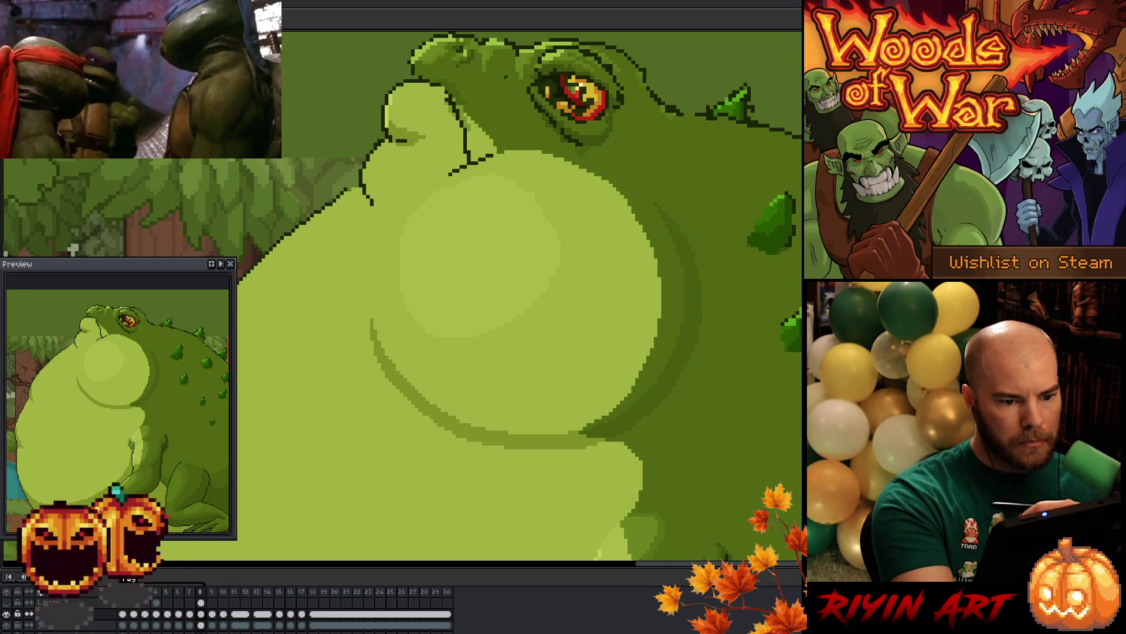
Add two outline pixels to extend the dark chin outline leftward, then save the file
left_click(445, 176)
left_click(442, 177)
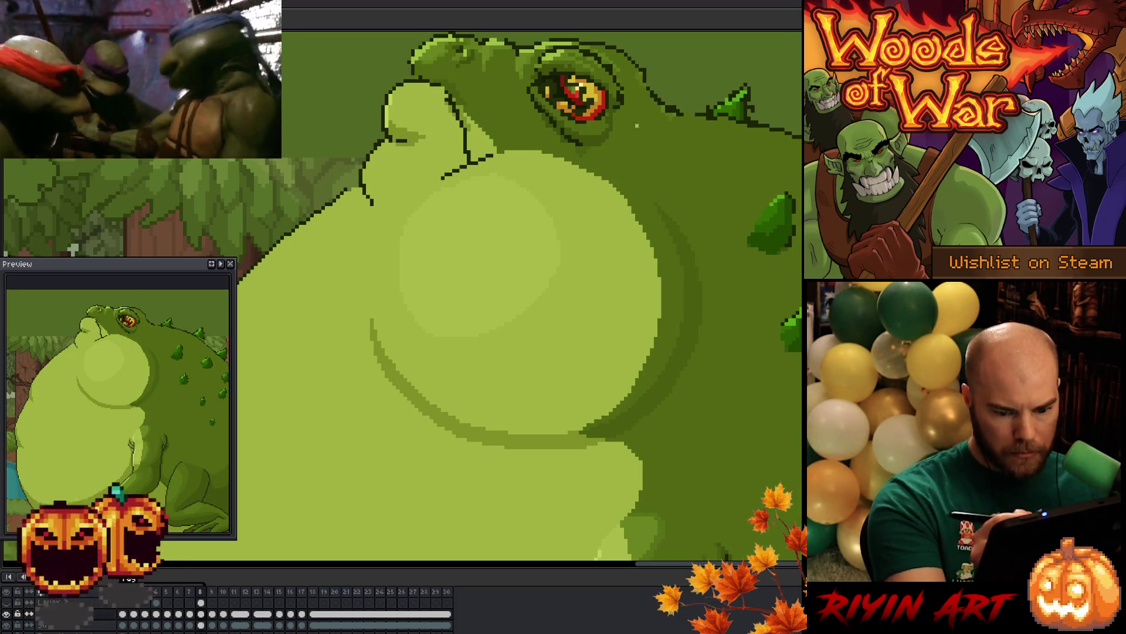
key("ctrl+s")
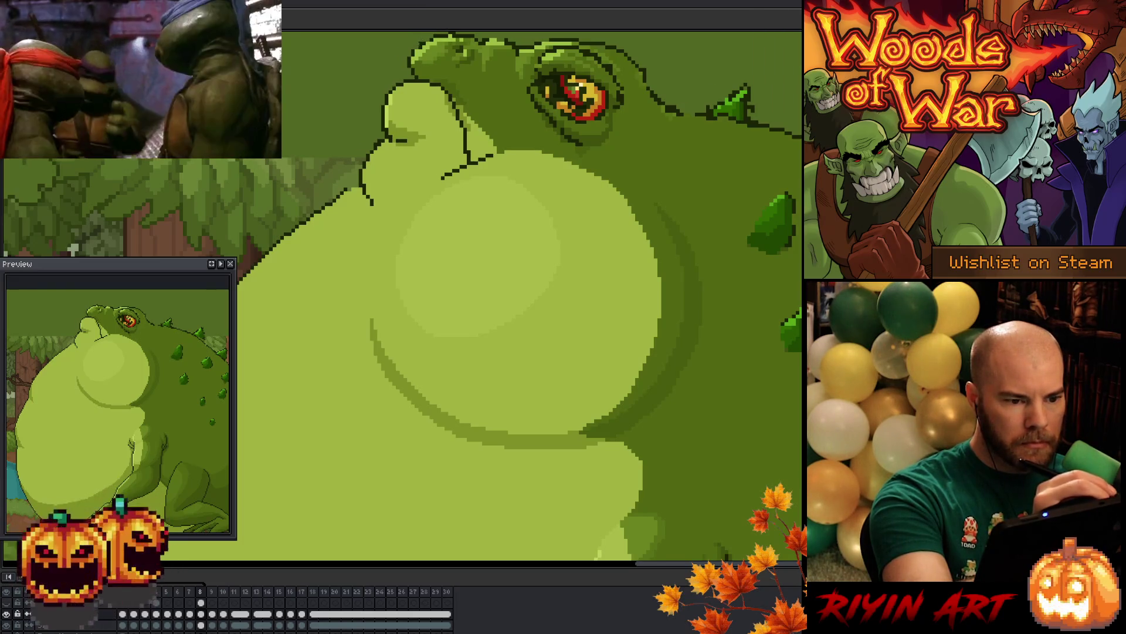
left_click_drag(458, 122, 465, 208)
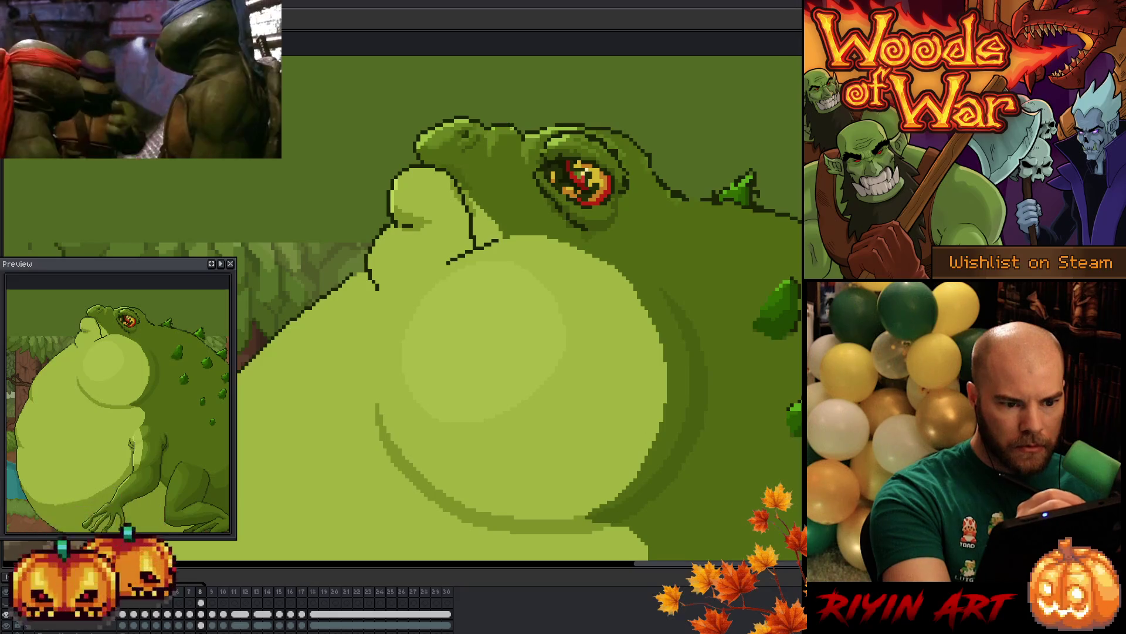
Step back to frame 7 of the animation
key("comma")
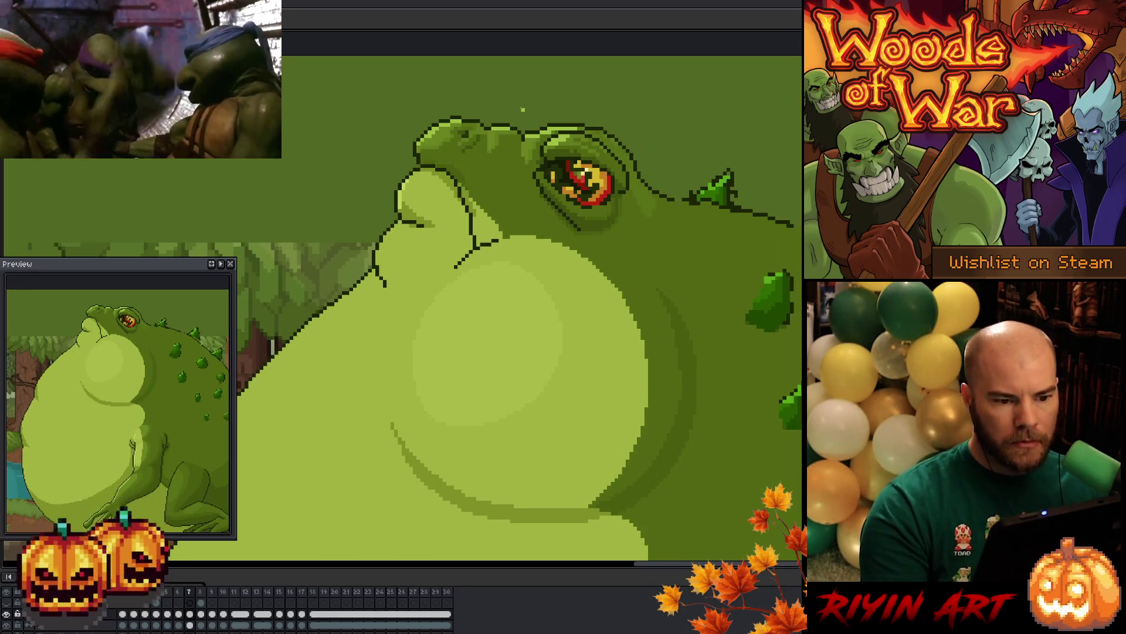
key("period")
key("comma")
key("period")
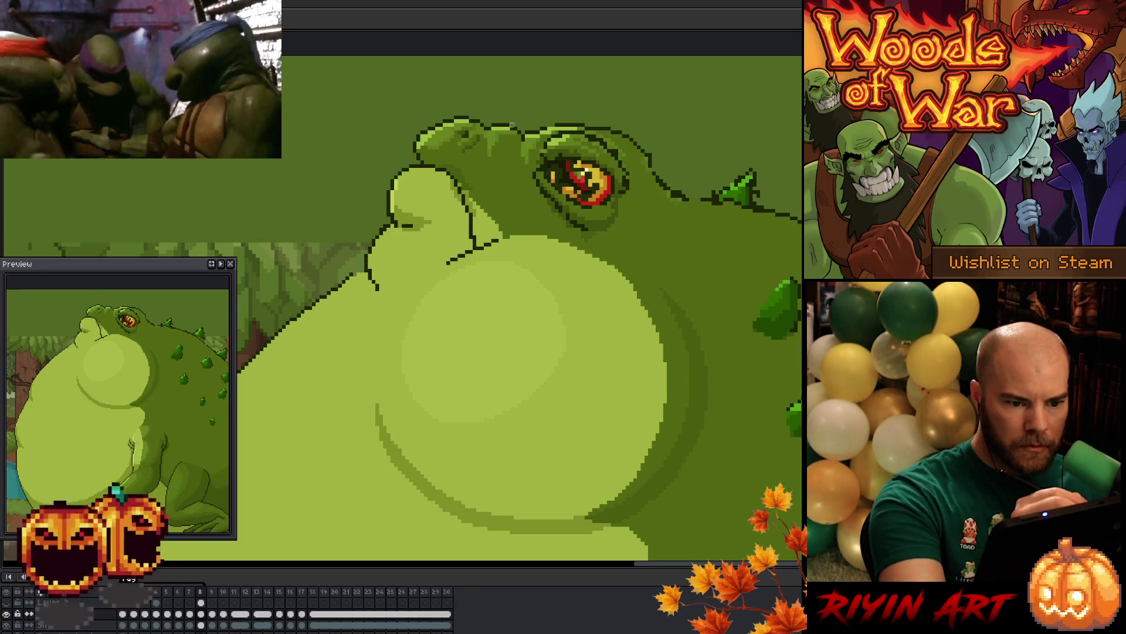
key("comma")
key("period")
key("comma")
key("period")
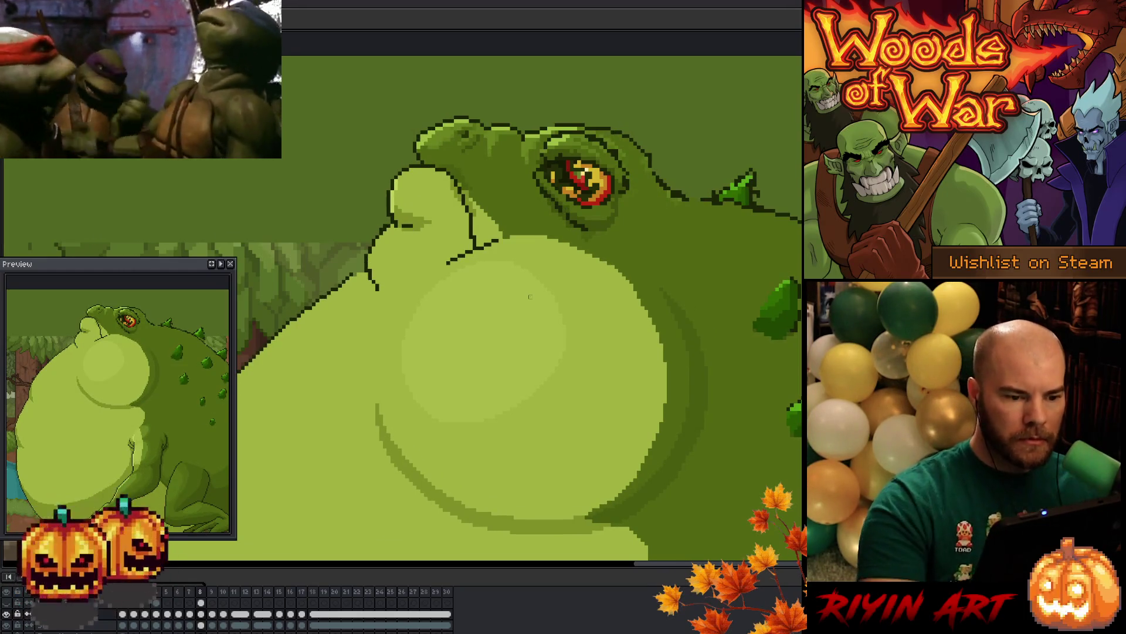
key("comma")
key("period")
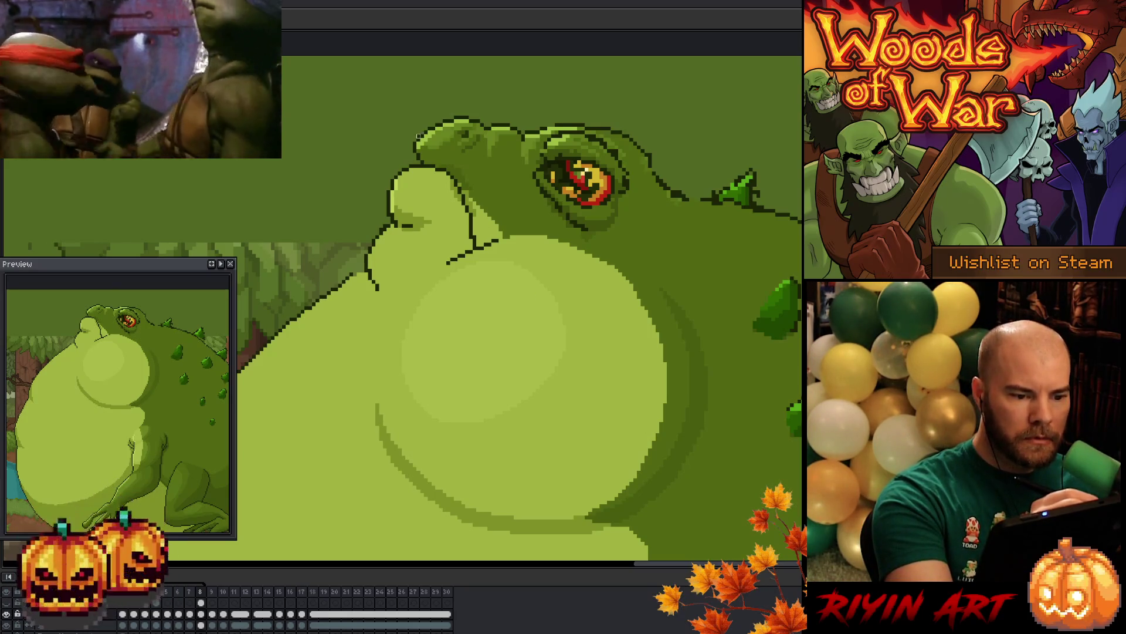
key("comma")
key("period")
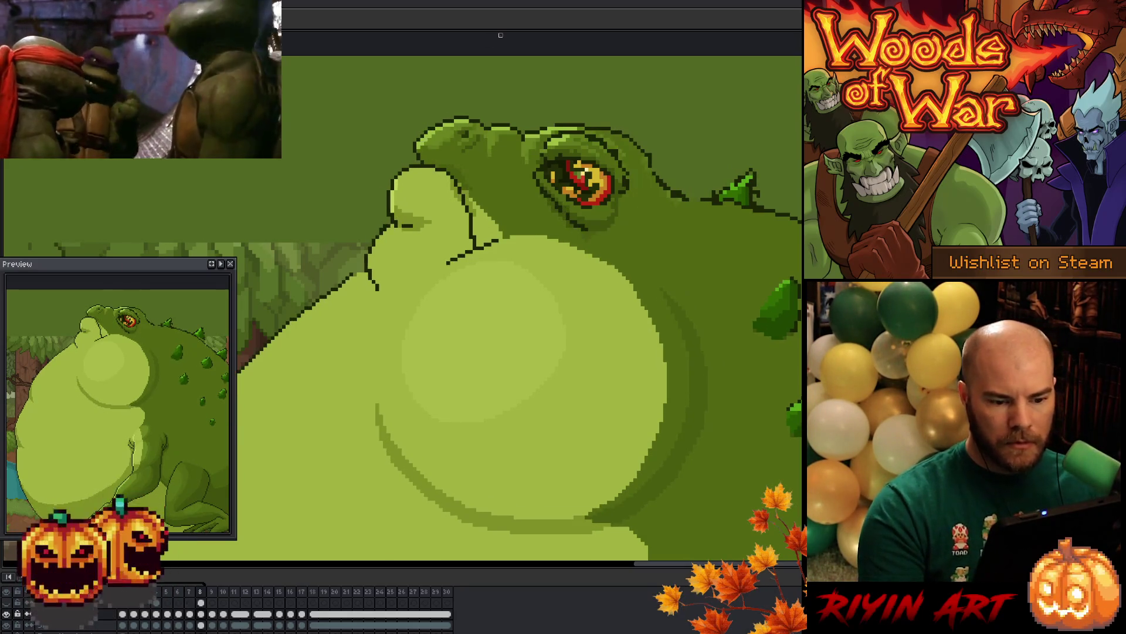
key("comma")
key("period")
key("comma")
key("period")
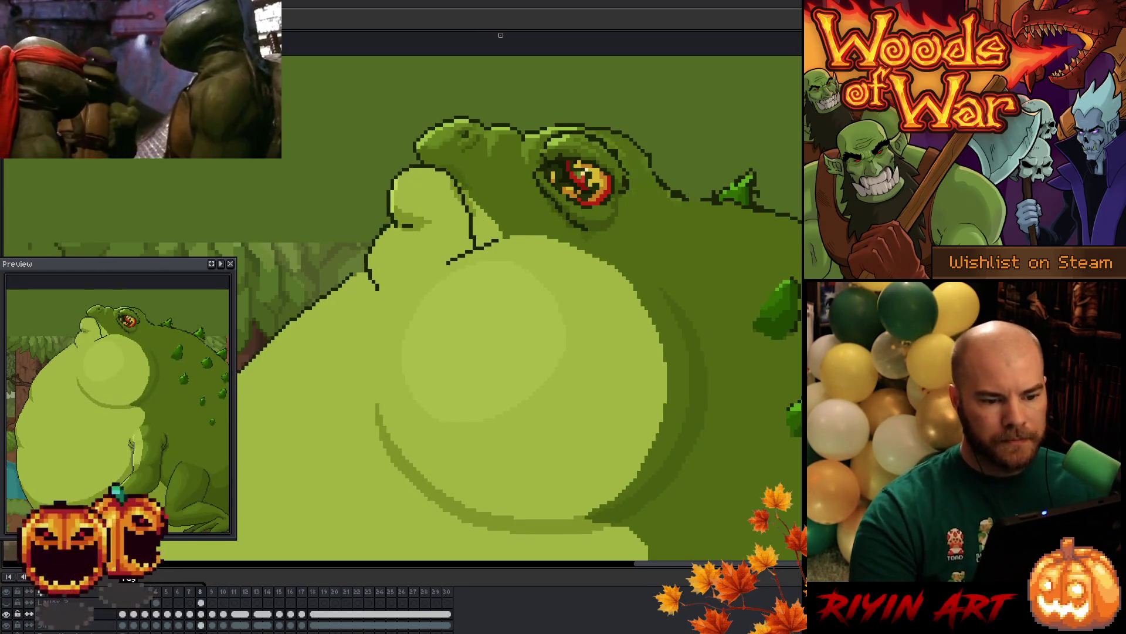
key("comma")
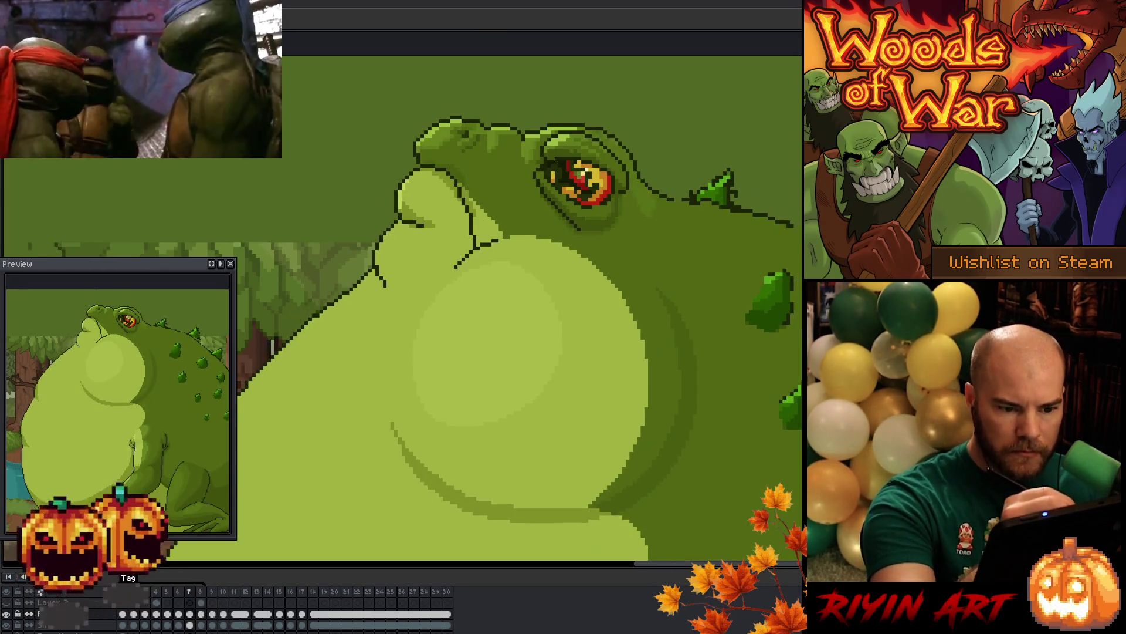
key("period")
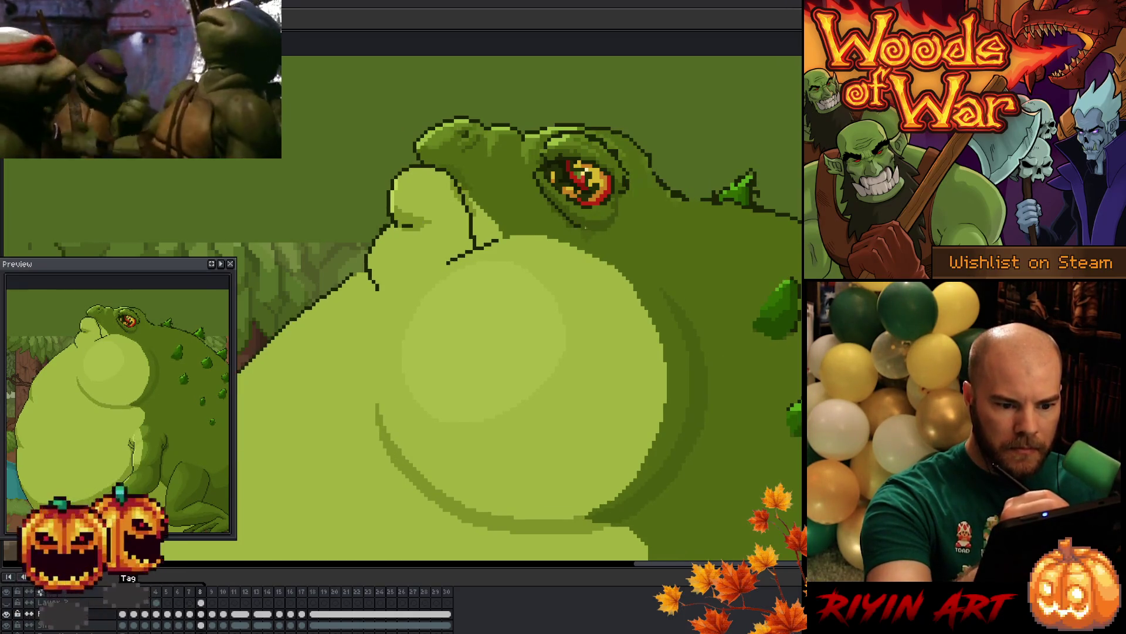
key("Left")
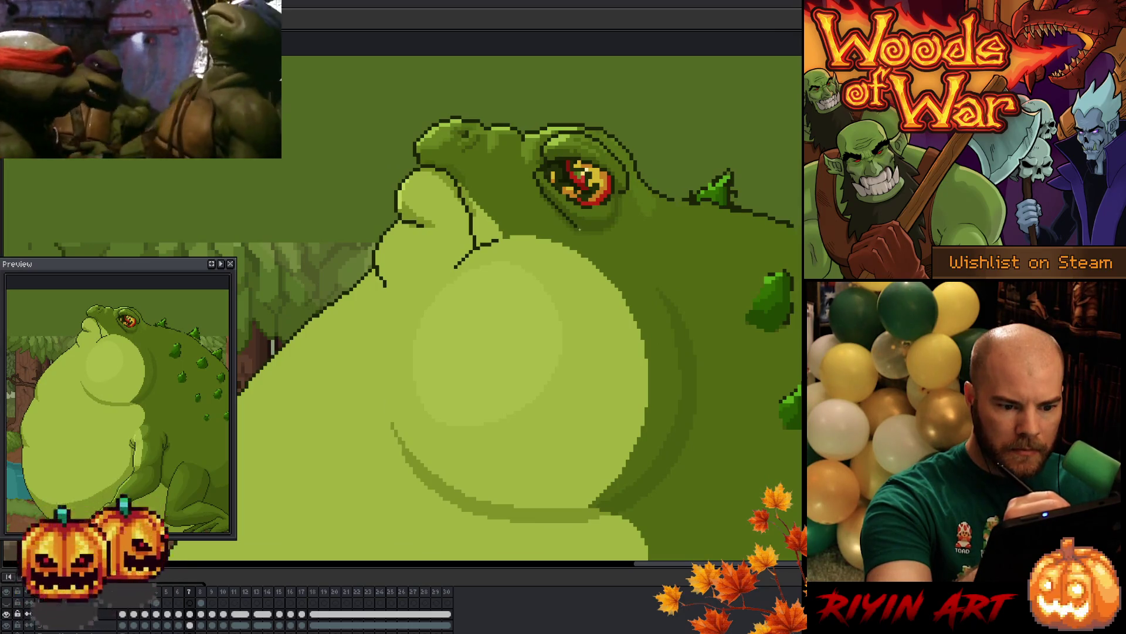
key("Right")
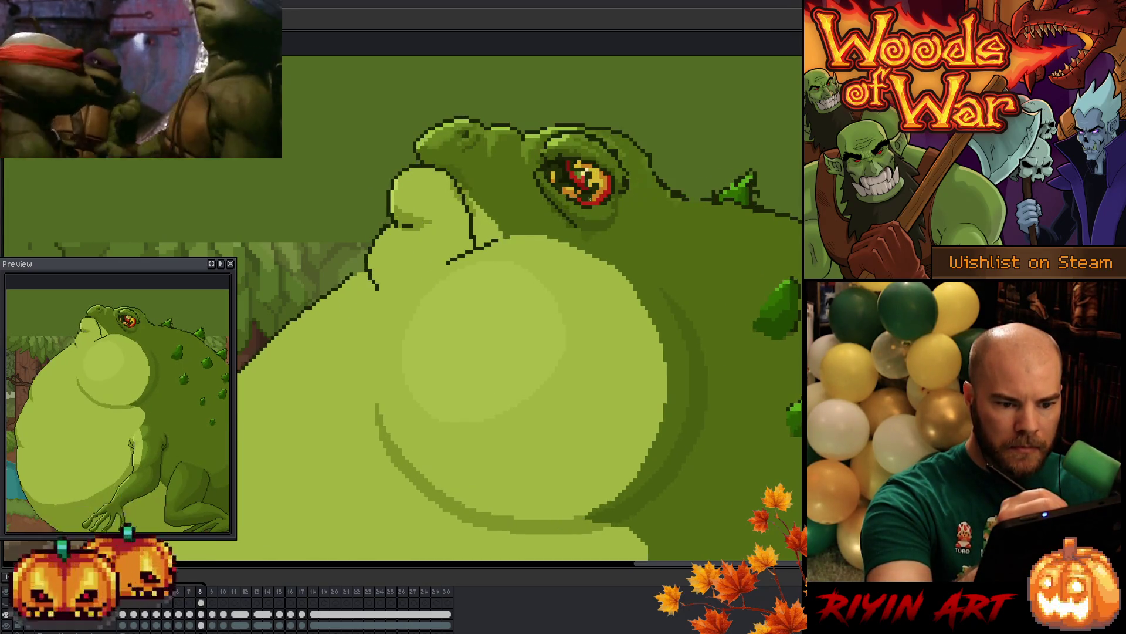
key("Left")
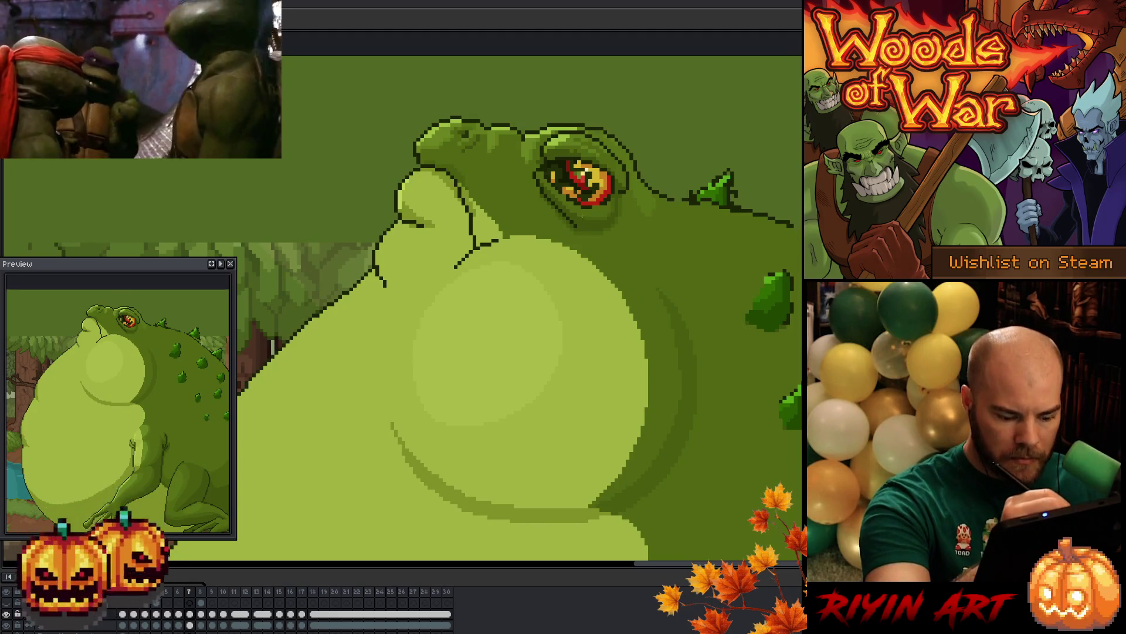
key("Right")
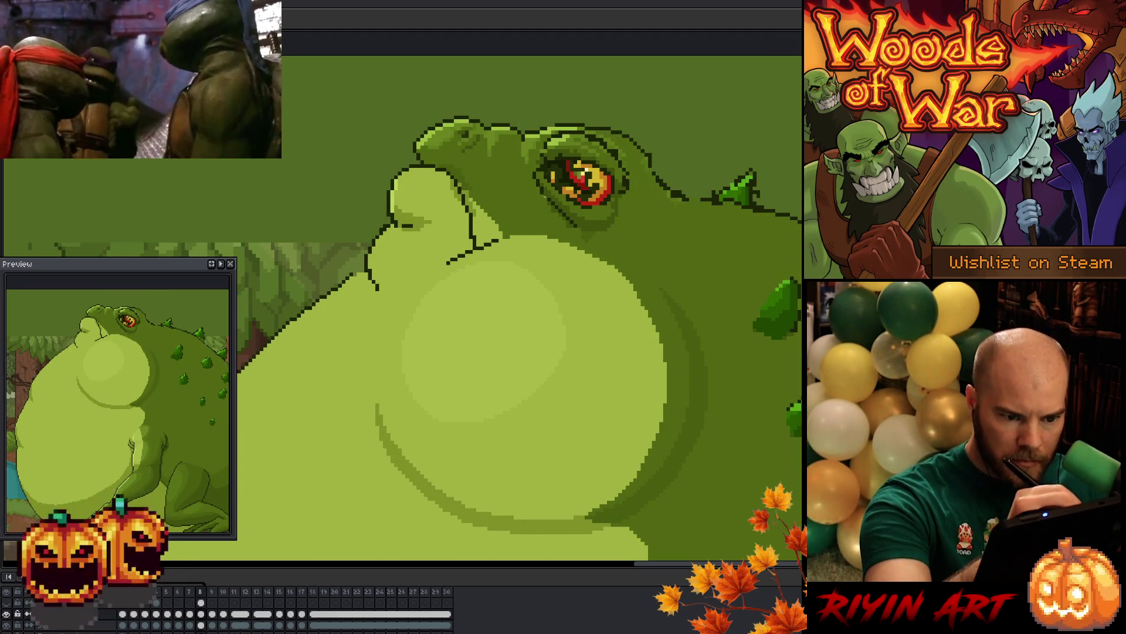
key("Left")
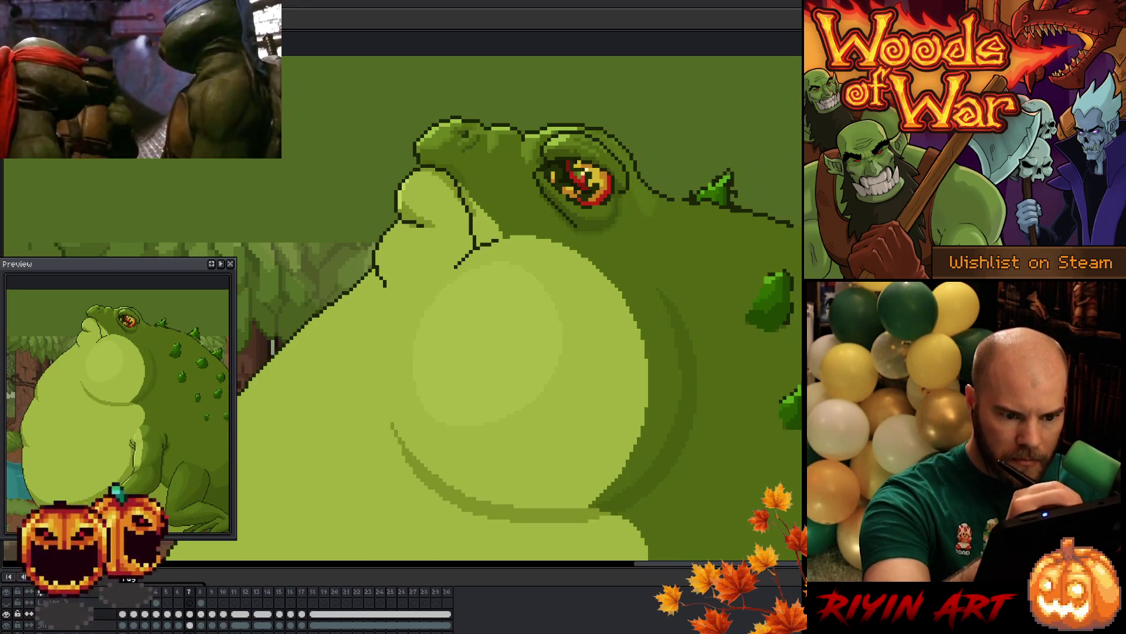
key("Right")
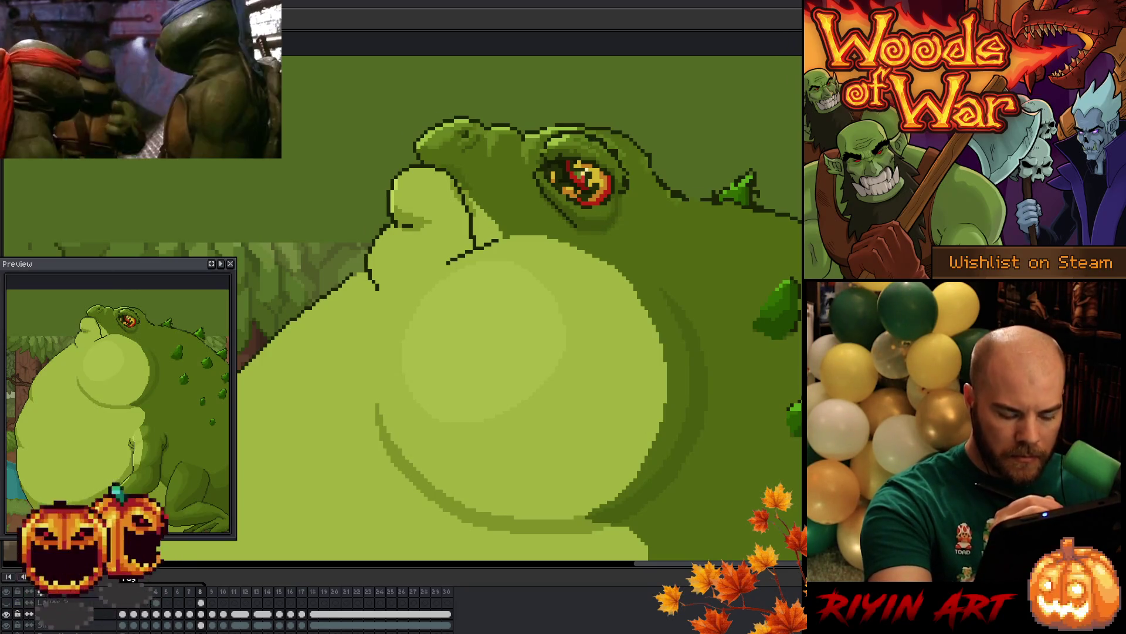
key("Return")
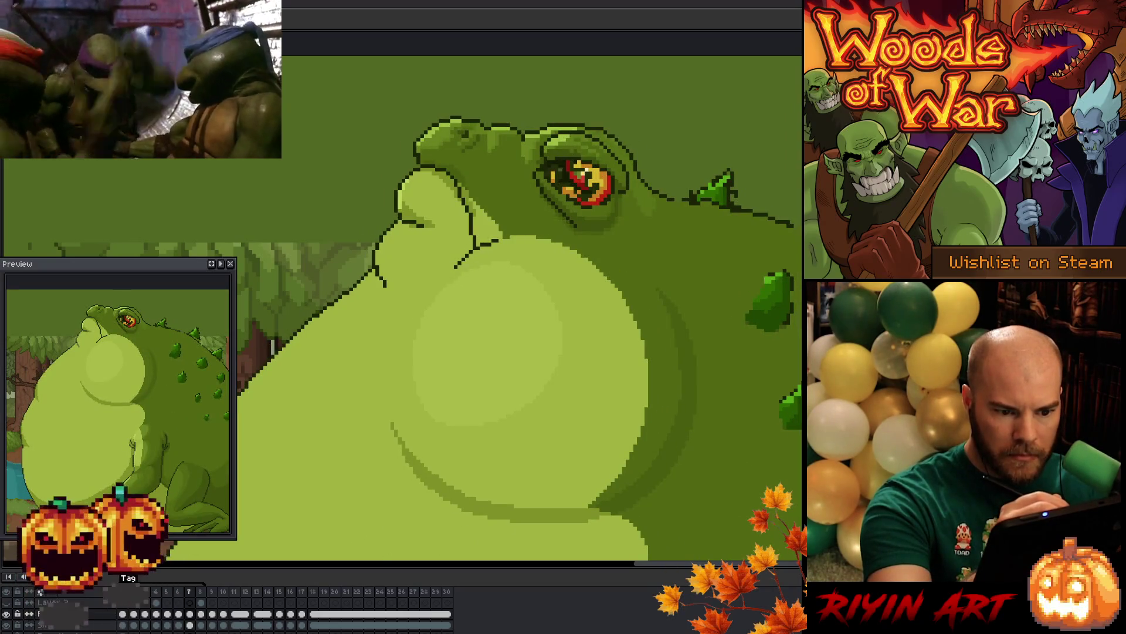
key("Right")
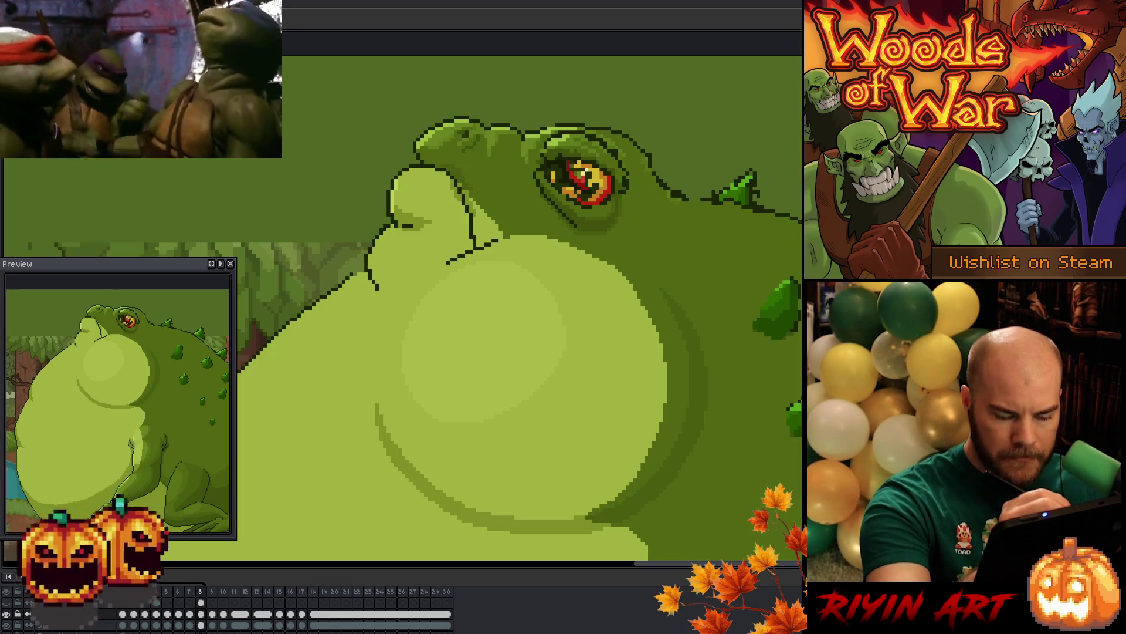
key("comma")
key("period")
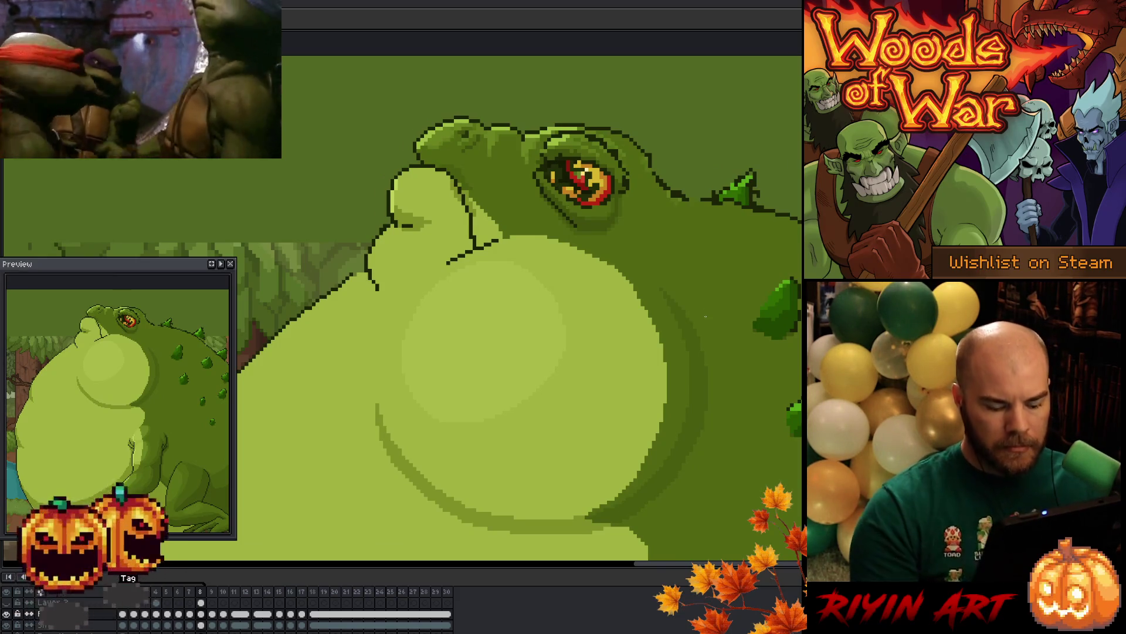
key("comma")
key("period")
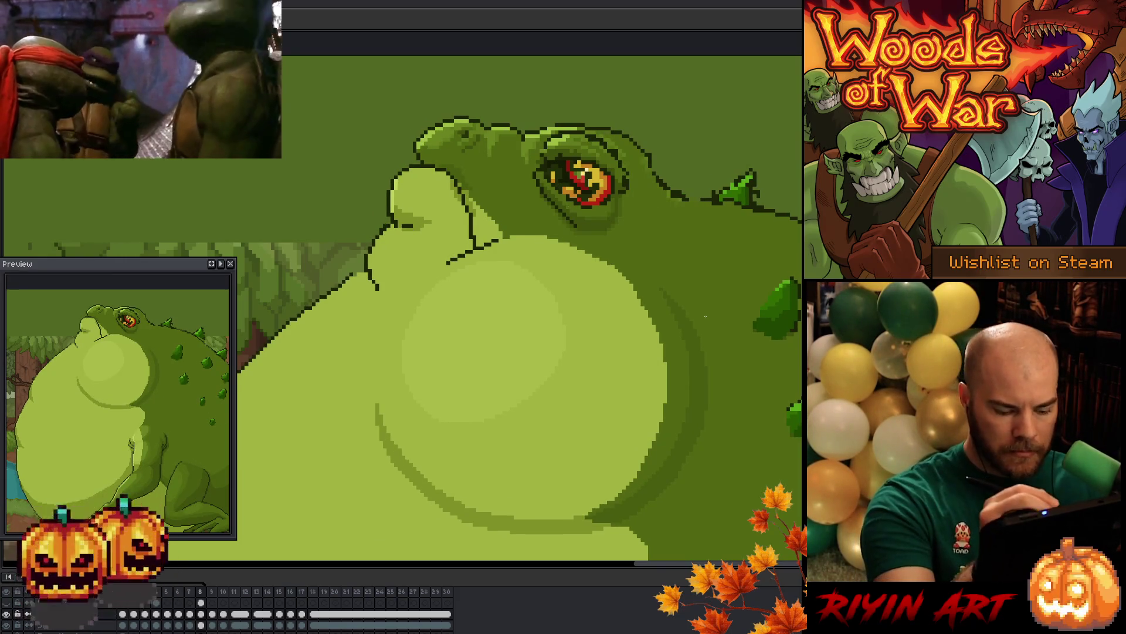
key("comma")
key("comma")
key("period")
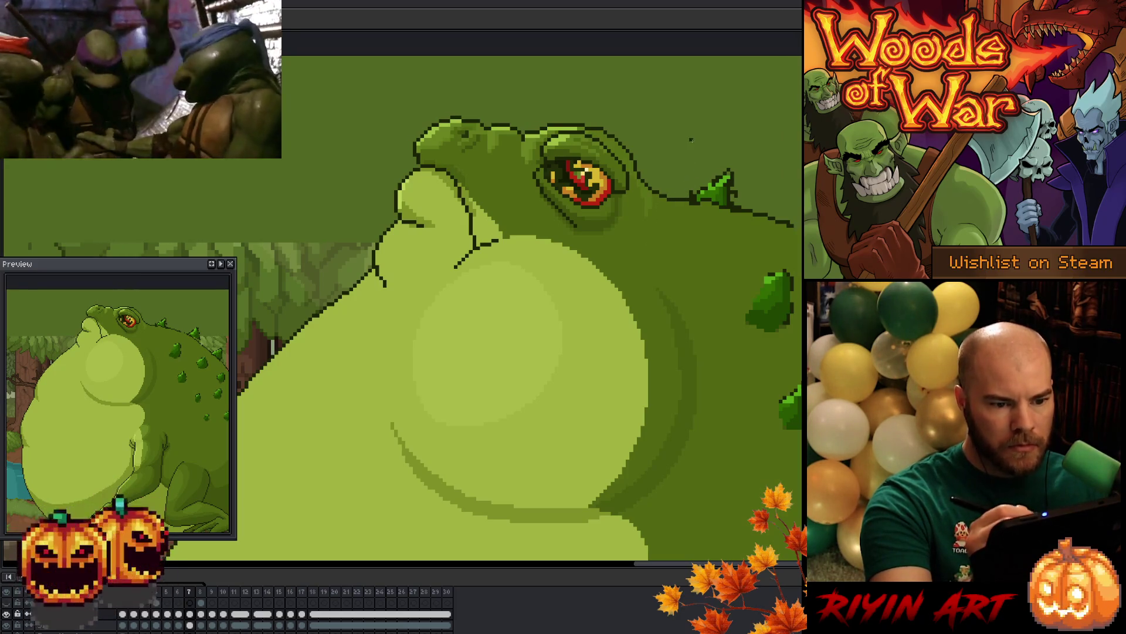
key("period")
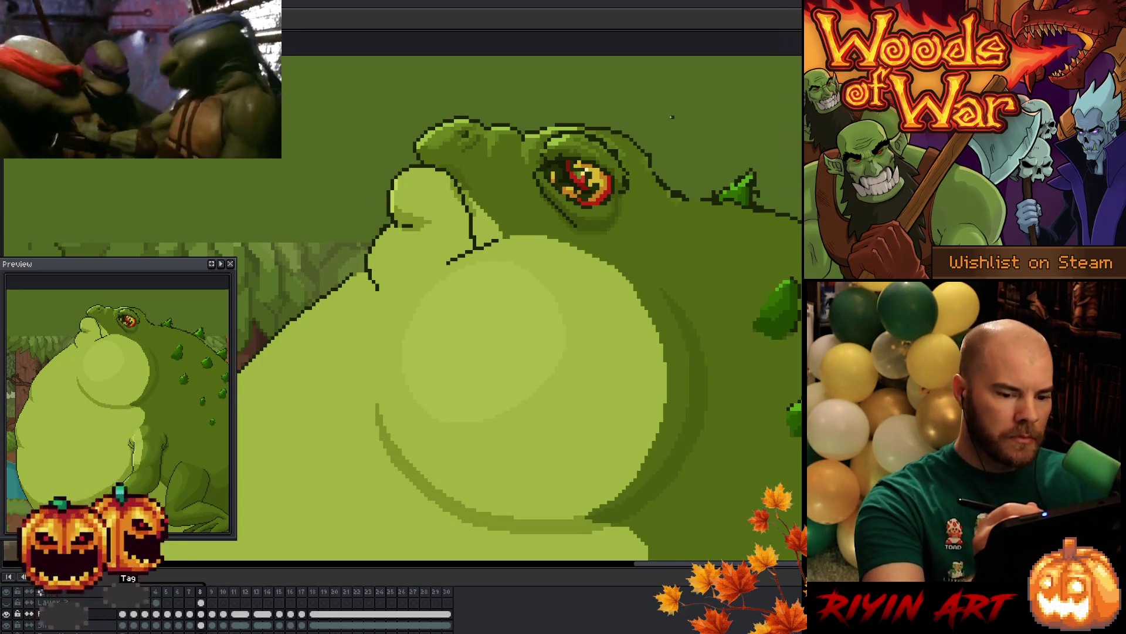
key("comma")
Lasso the eye area, carry it to frame 8, transform it and commit the moved eye
mouse_move(627, 225)
left_mouse_down()
mouse_move(631, 173)
mouse_move(600, 127)
mouse_move(551, 113)
mouse_move(524, 141)
mouse_move(556, 228)
mouse_move(593, 238)
left_mouse_up()
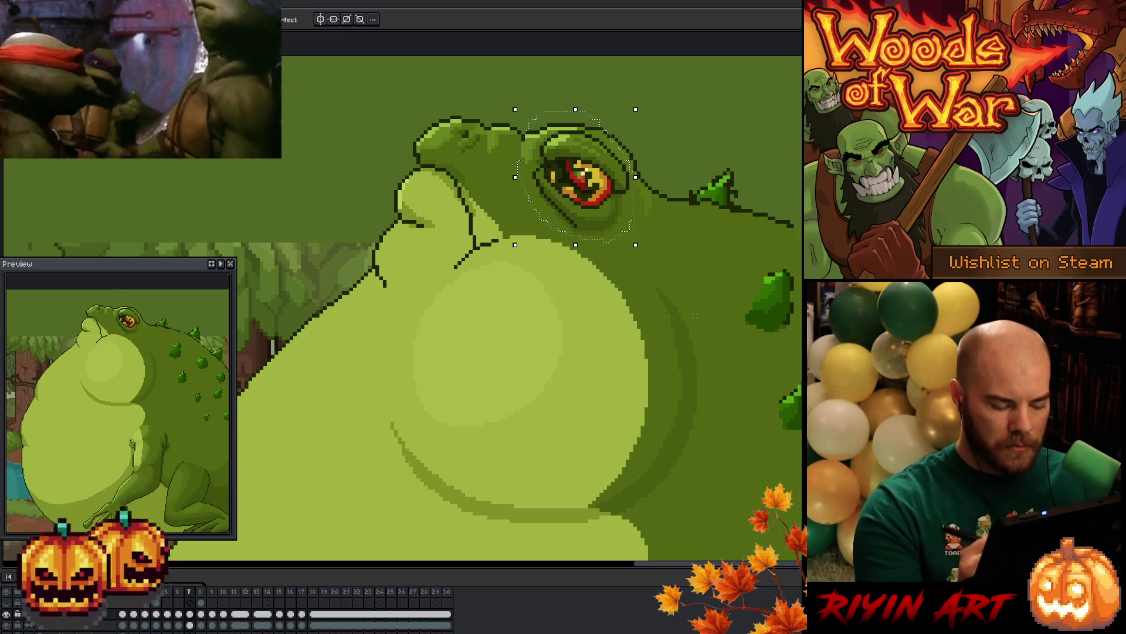
key("period")
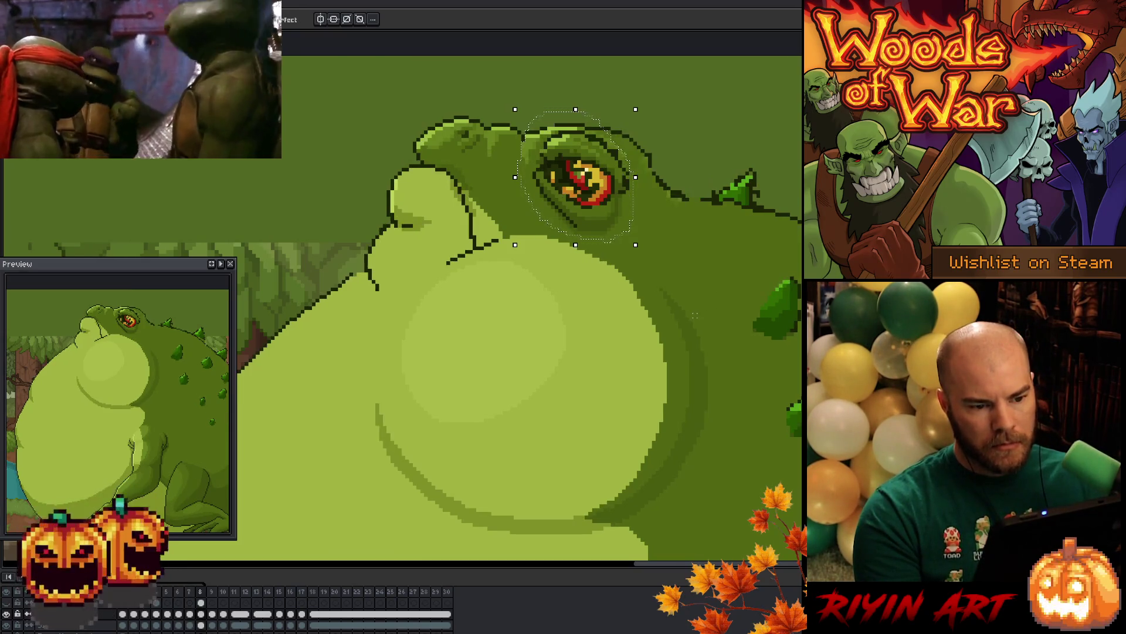
key("v")
key("ctrl+d")
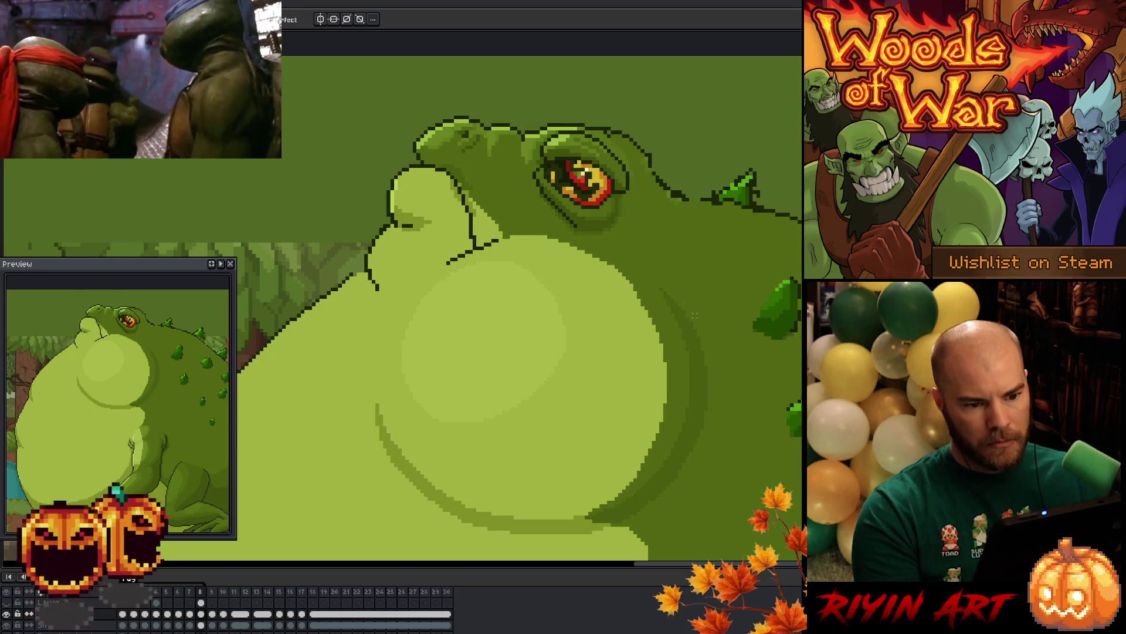
Flip between frames 7 and 8 to compare the eye, ending on frame 7
key("comma")
key("period")
key("comma")
key("period")
key("b")
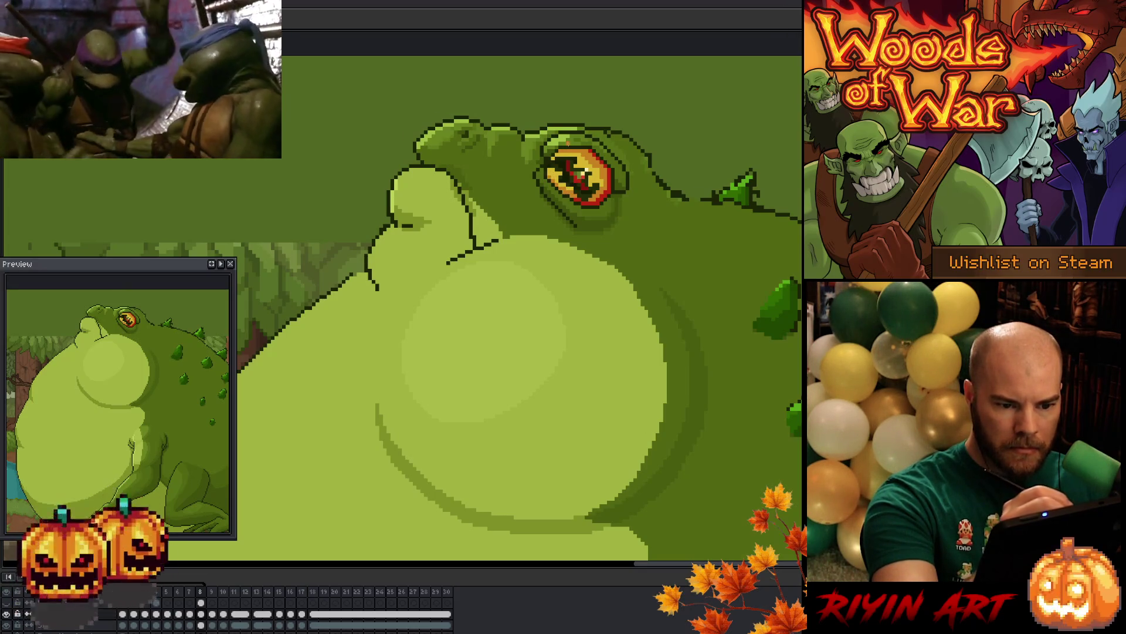
key("Left")
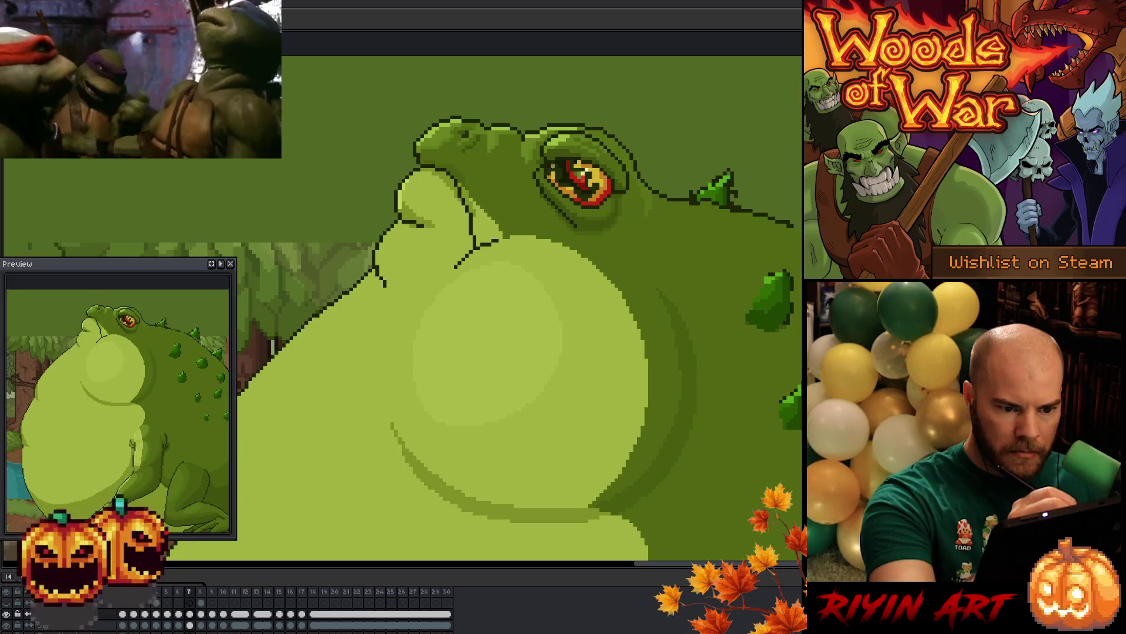
Toggle between frames 7 and 8 to compare the eye, settling on frame 8
key("Right")
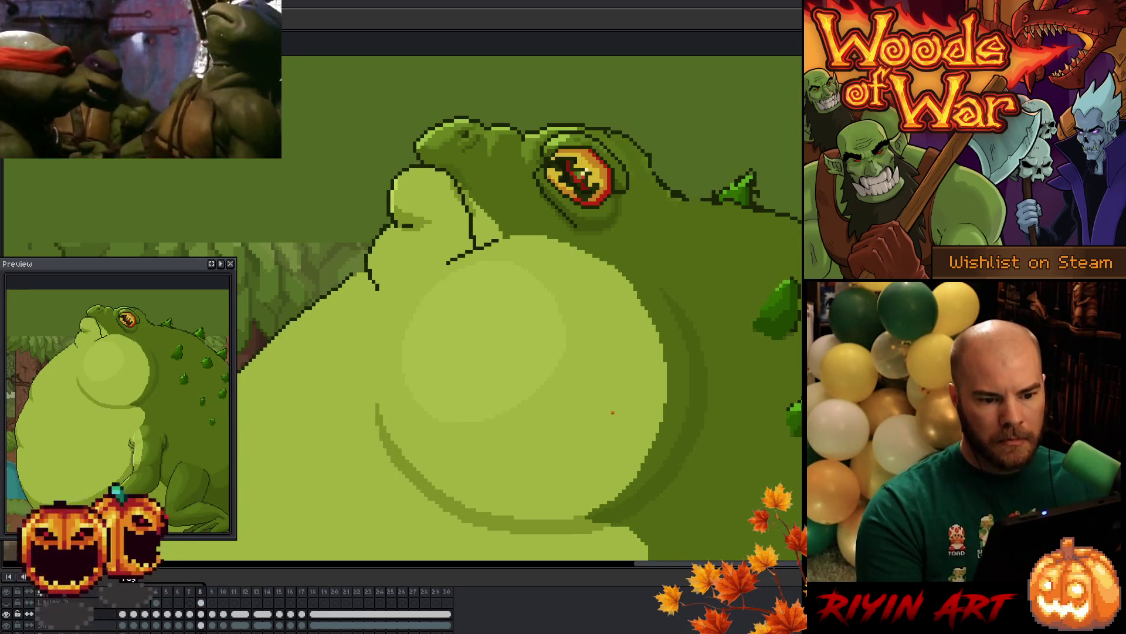
key("Left")
key("Right")
key("Left")
key("Right")
key("Left")
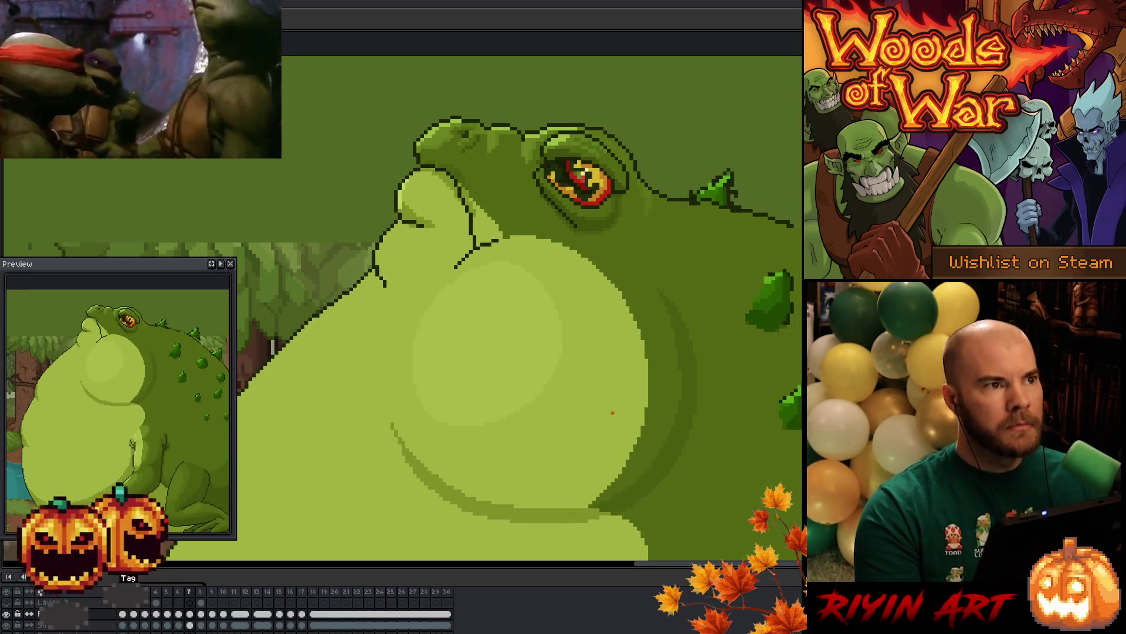
key("Right")
key("Left")
key("Right")
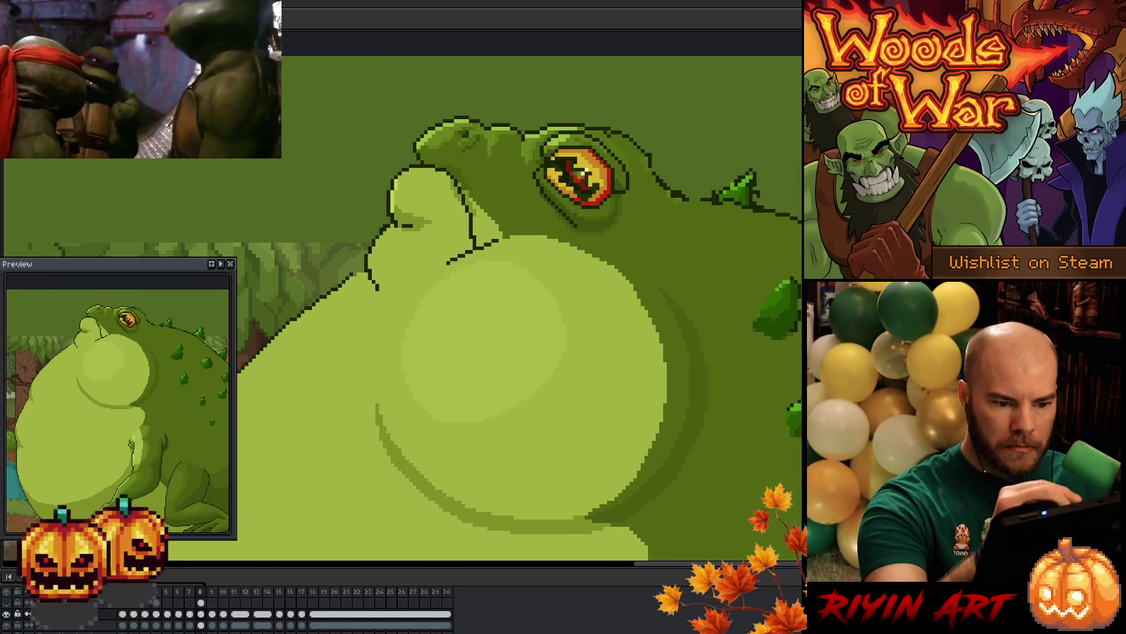
Retouch the area at the eye's lower left on frame 8 and deselect it
key("b")
mouse_move(531, 181)
left_mouse_down()
mouse_move(541, 174)
mouse_move(593, 208)
mouse_move(593, 234)
mouse_move(534, 194)
mouse_move(531, 176)
left_mouse_up()
key("ctrl+d")
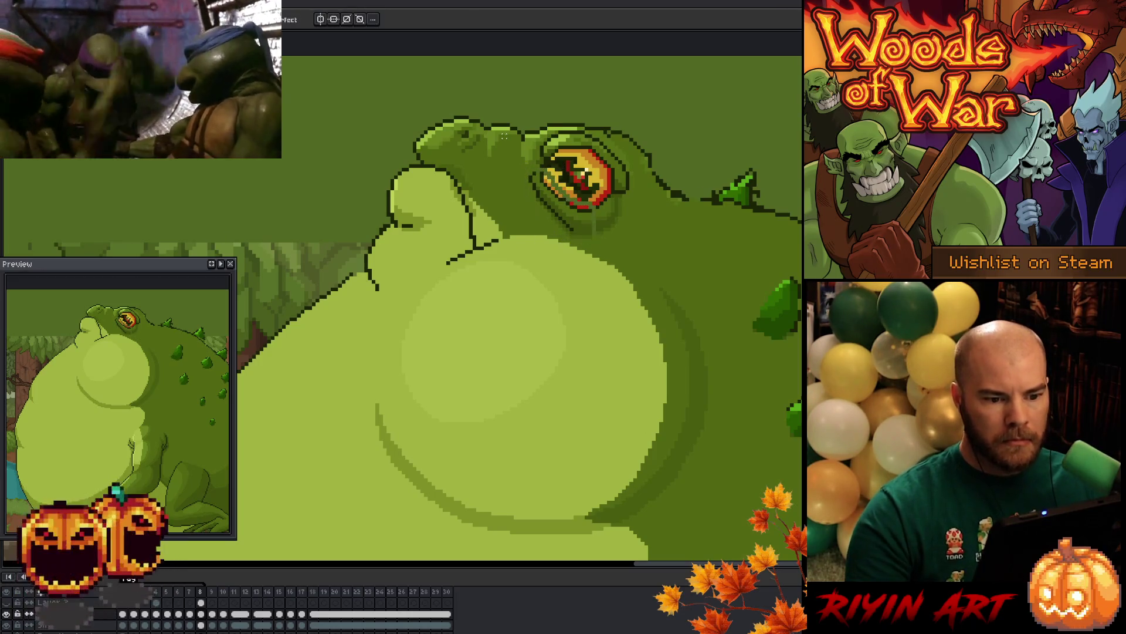
key("h")
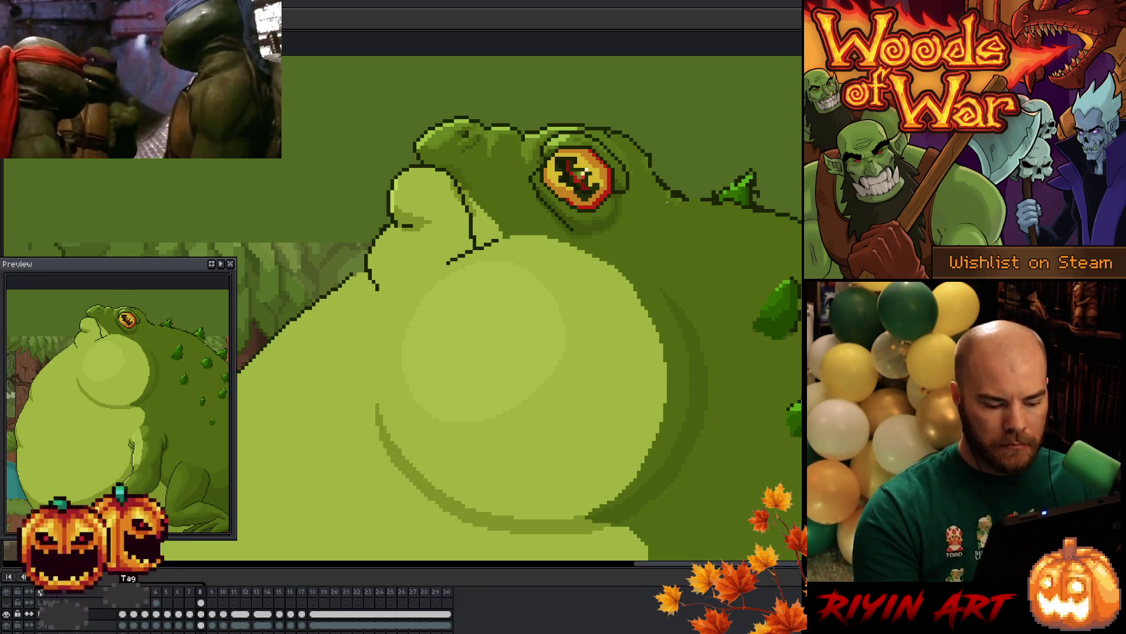
Recheck the retouched eye by flipping repeatedly between frames 7 and 8, ending on frame 8
key("Left")
key("Right")
key("Left")
key("Right")
key("Left")
key("Right")
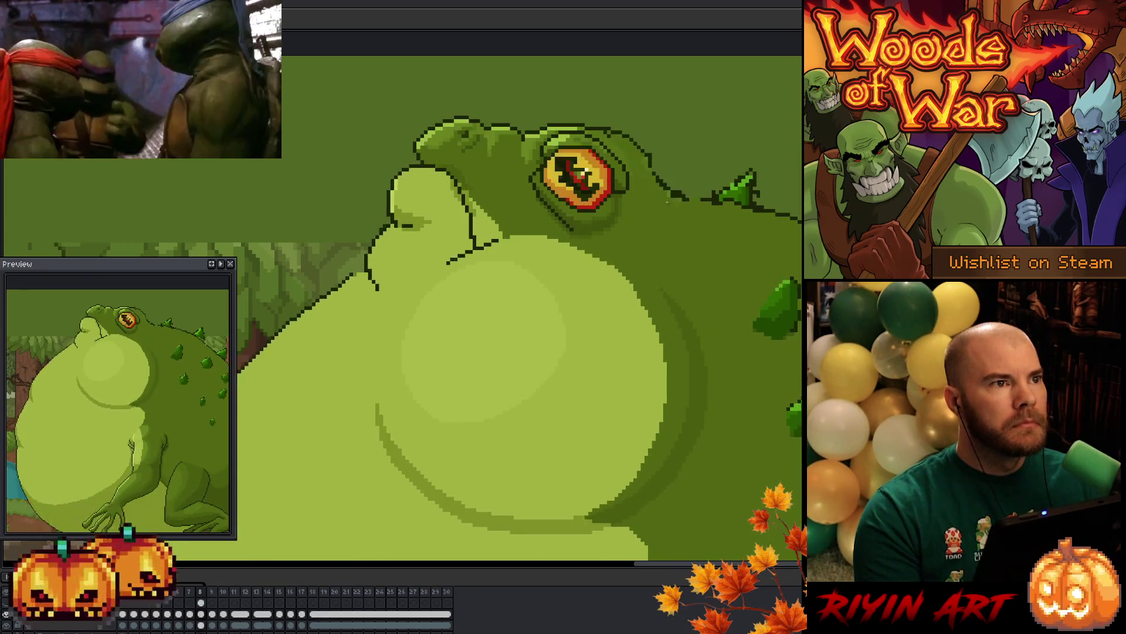
key("Left")
key("Right")
key("Left")
key("Right")
key("Left")
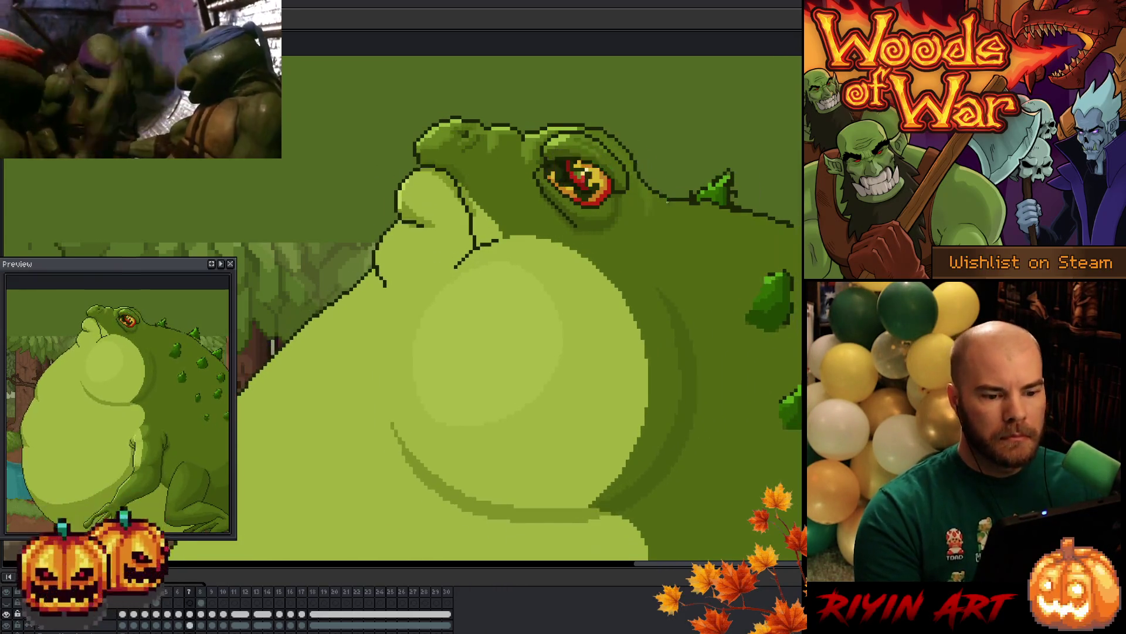
key("Right")
key("Left")
key("Right")
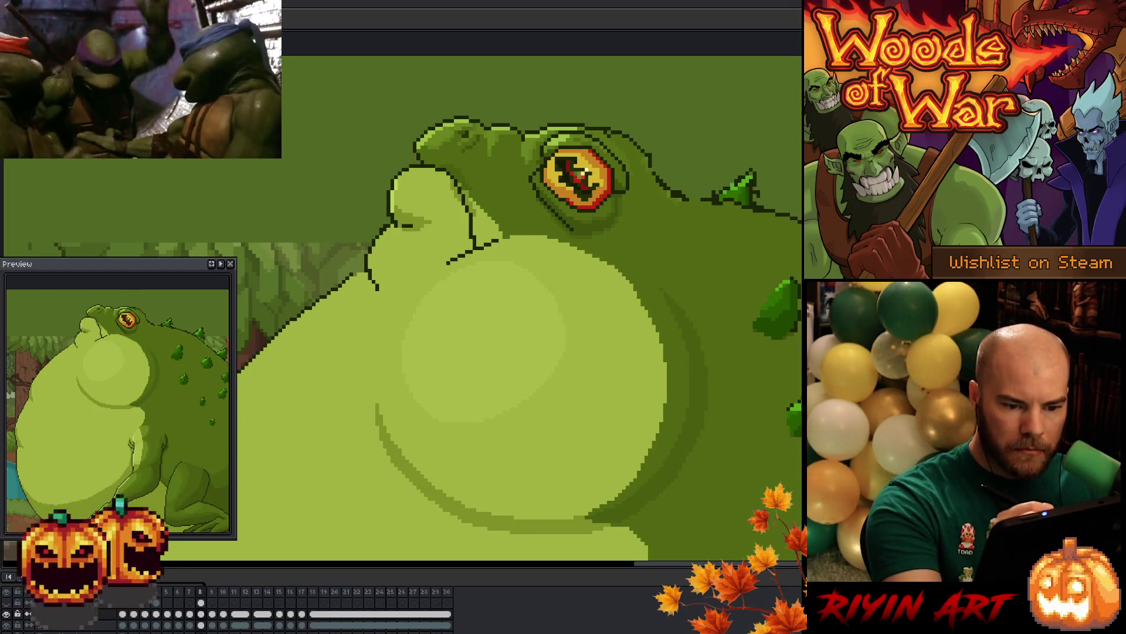
key("Left")
key("Right")
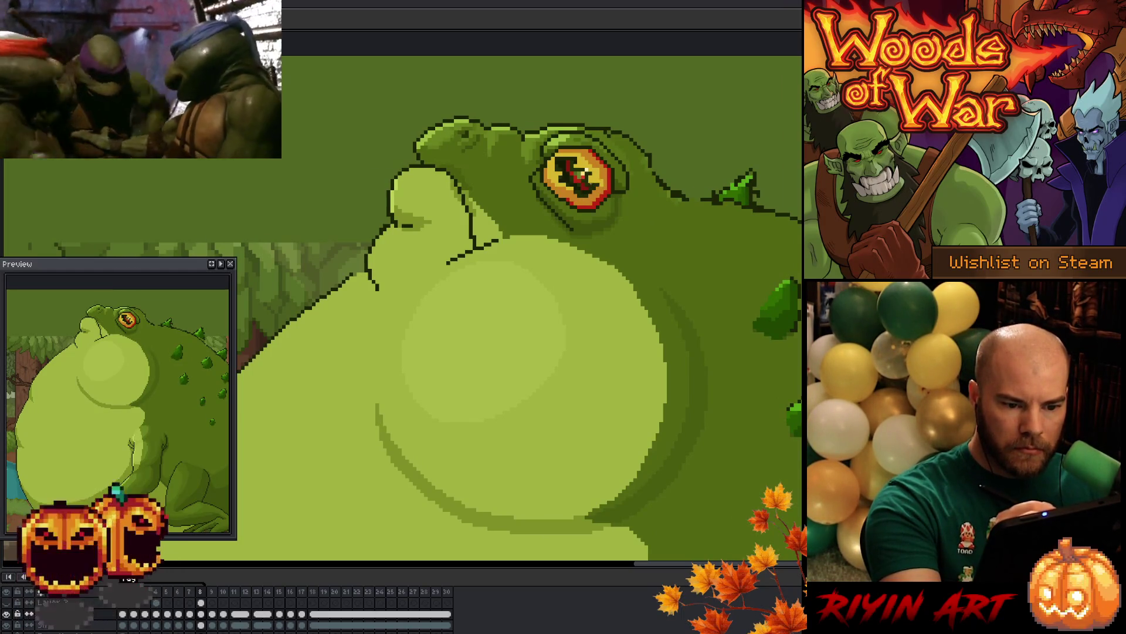
key("Left")
key("Right")
key("Left")
key("Right")
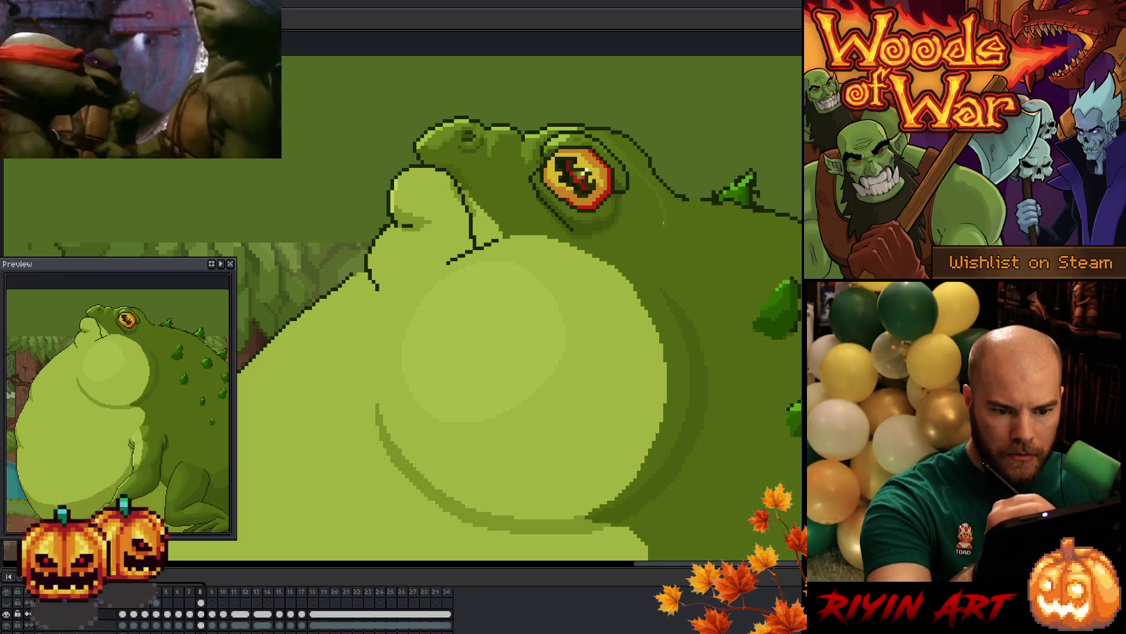
key("Left")
key("Right")
key("Right")
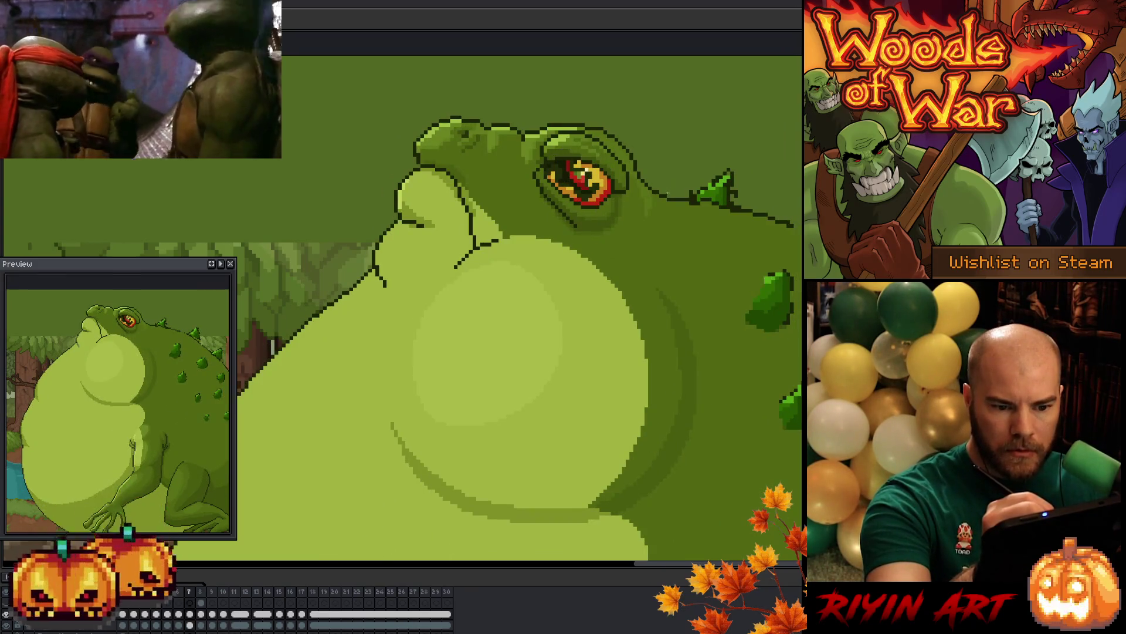
key("Left")
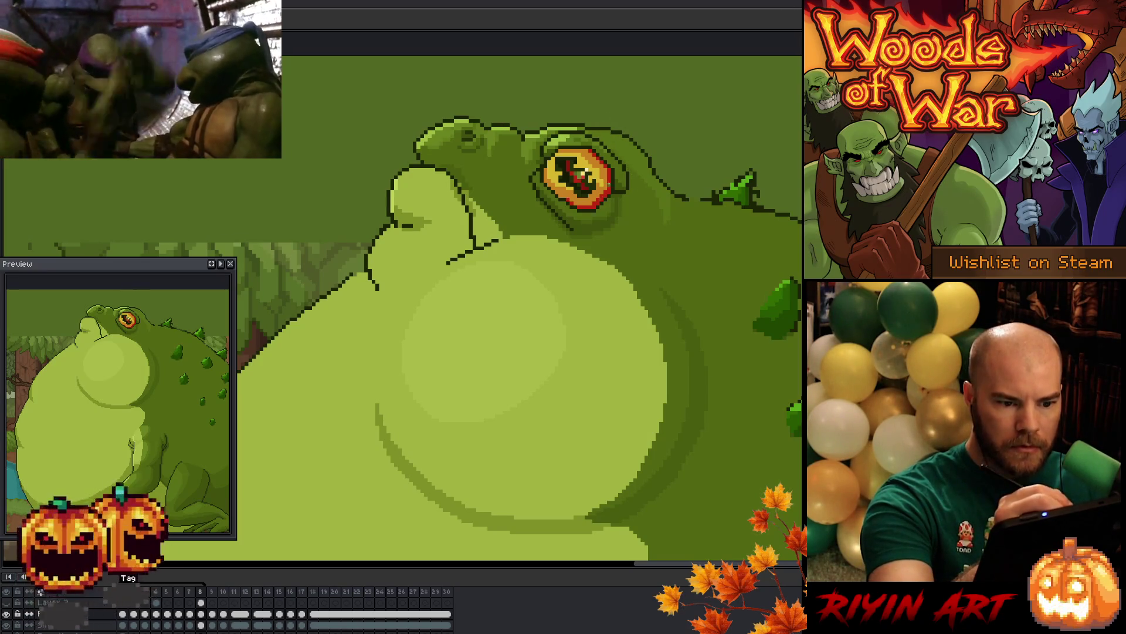
key("comma")
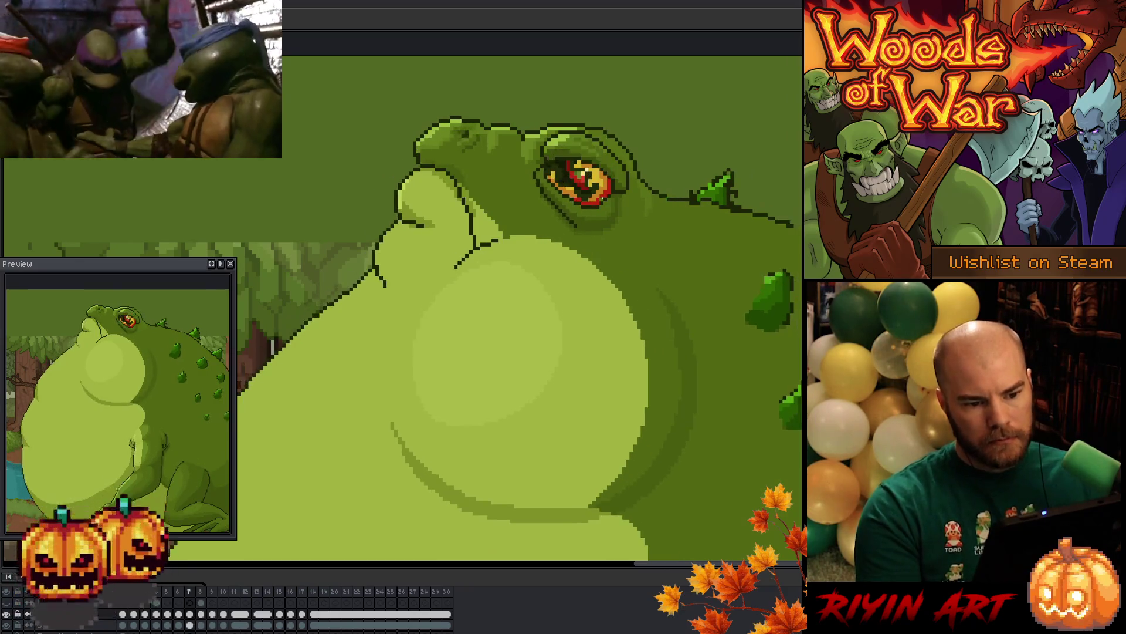
key("period")
key("comma")
key("period")
Move the small shading patch below-right of the eye into place and commit it
key("b")
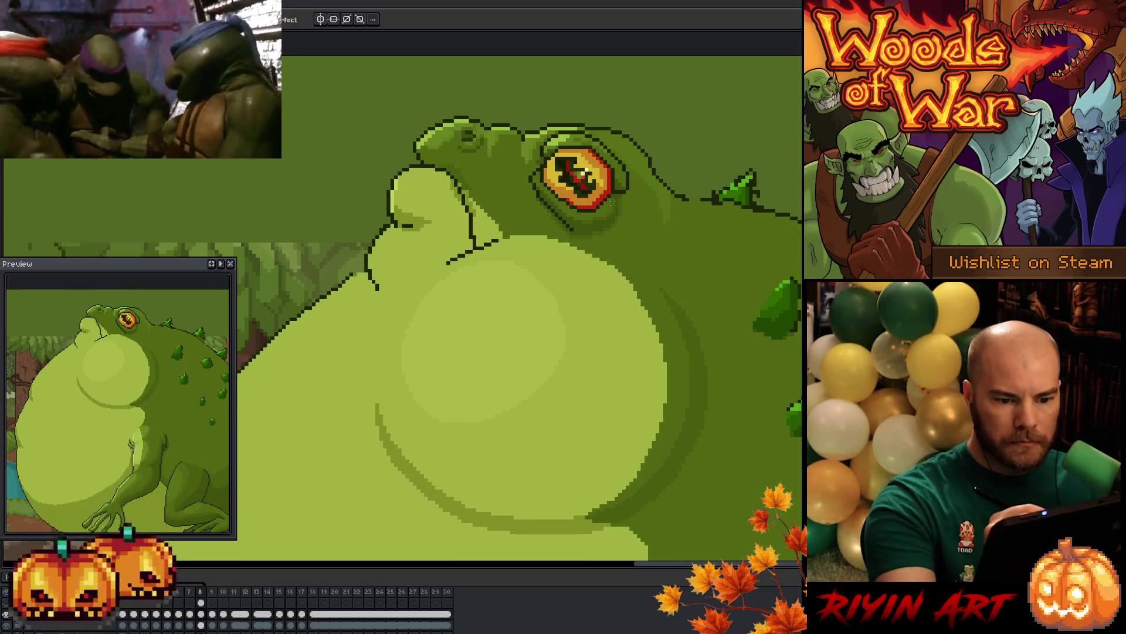
mouse_move(616, 198)
left_mouse_down()
mouse_move(623, 229)
mouse_move(590, 226)
mouse_move(591, 211)
mouse_move(619, 227)
left_mouse_up()
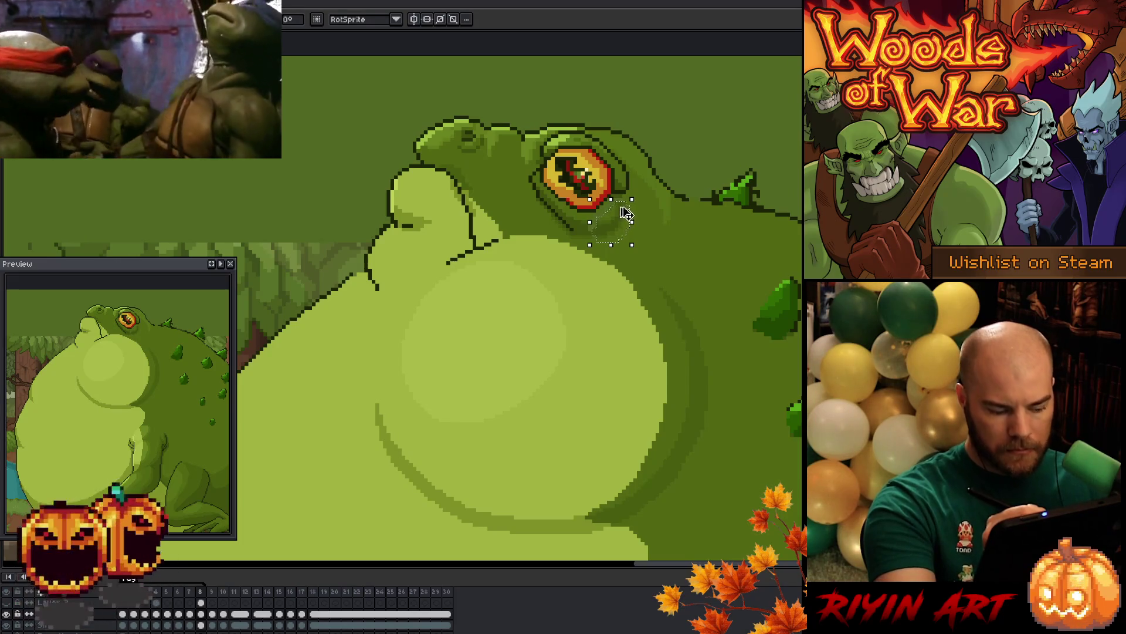
key("ctrl+d")
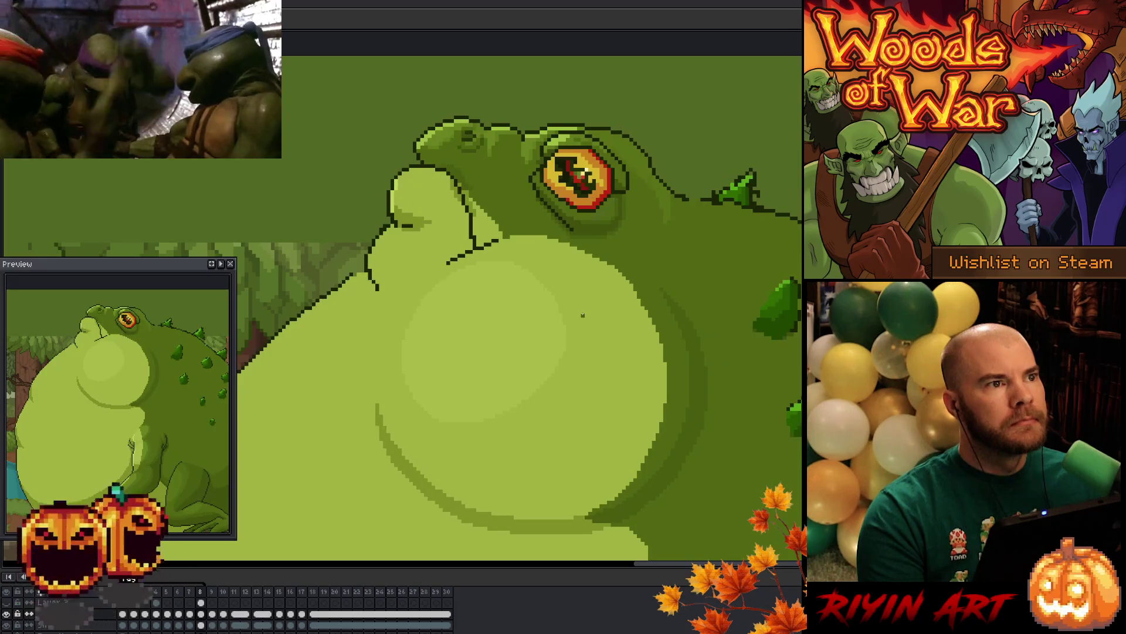
Zoom out and flip between frames 7 and 8 to check the shading, then zoom back in
scroll(564, 263, "down", 3)
key("Left")
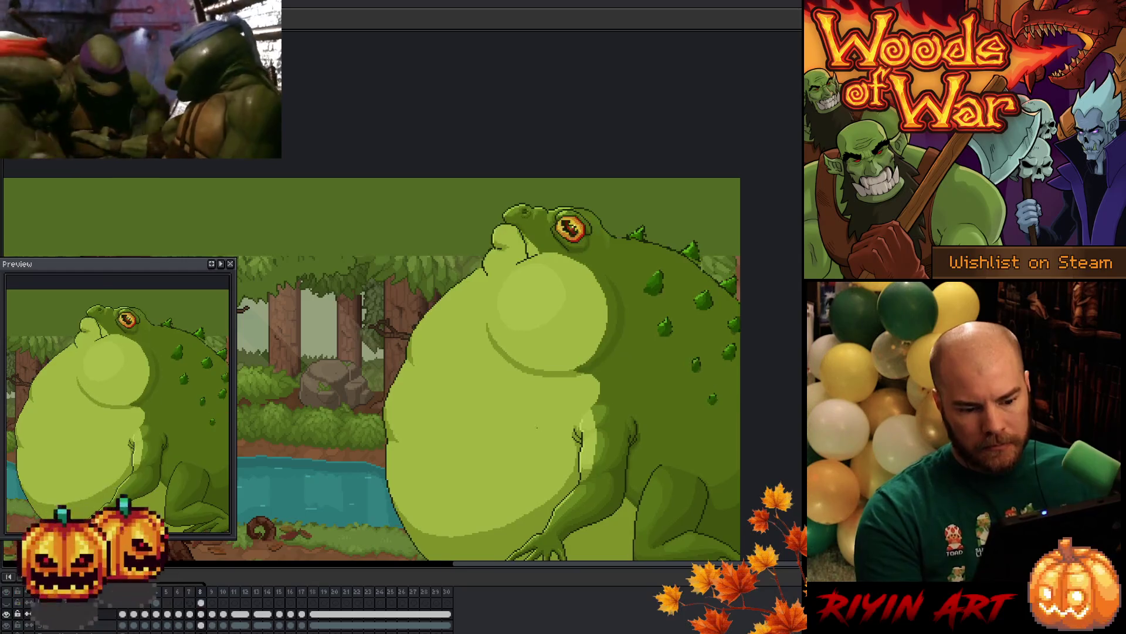
key("Right")
key("Left")
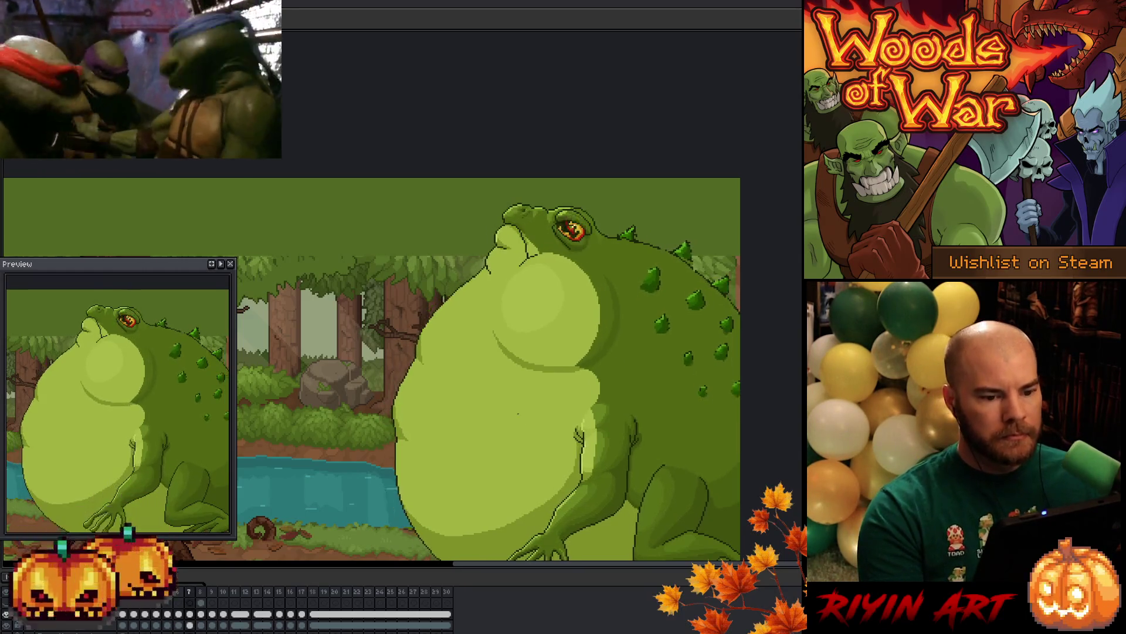
key("Right")
key("Left")
key("Right")
key("Left")
key("Right")
key("Left")
key("Right")
key("Left")
key("Right")
scroll(528, 235, "up", 3)
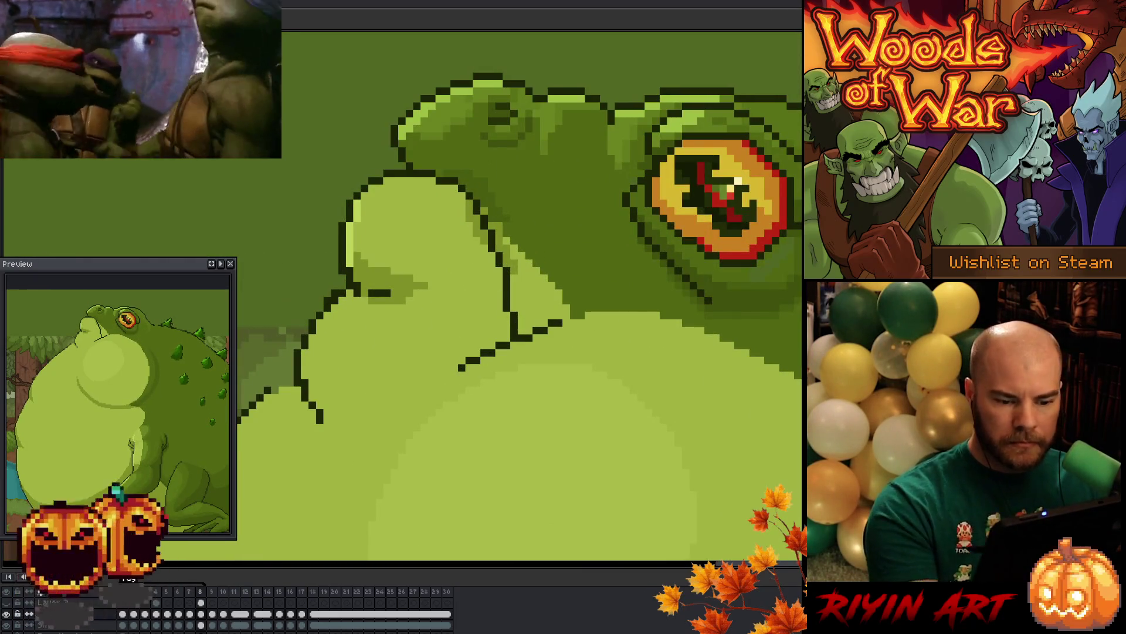
Extend the chin outline further right and fix the stray pixels and gap in it
left_click_drag(556, 323, 578, 315)
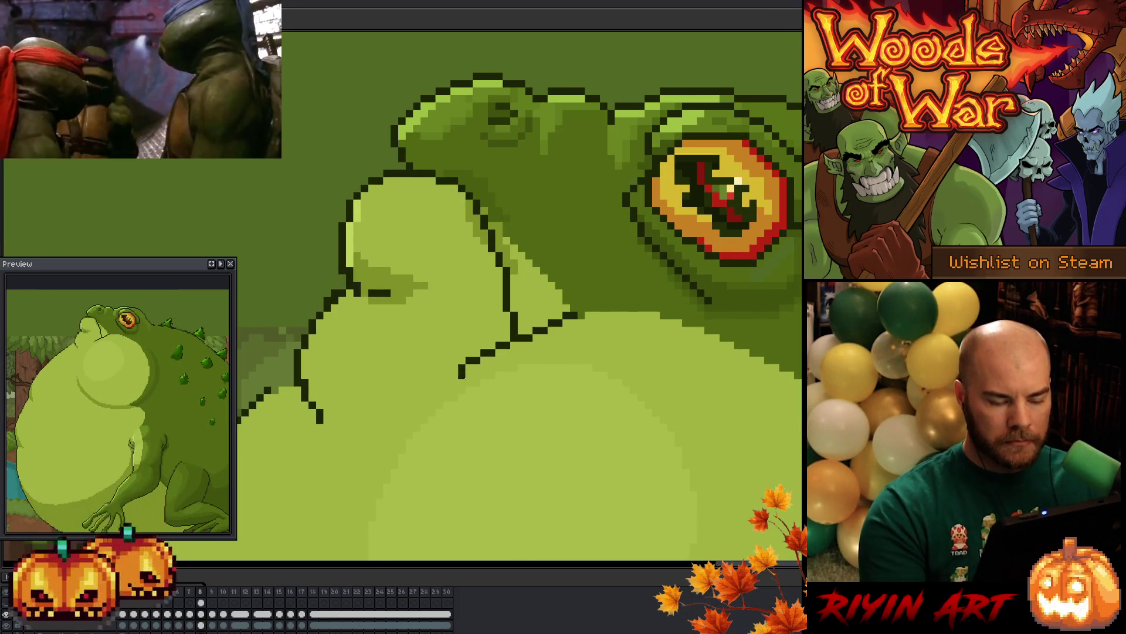
left_click(534, 332)
left_click(544, 329)
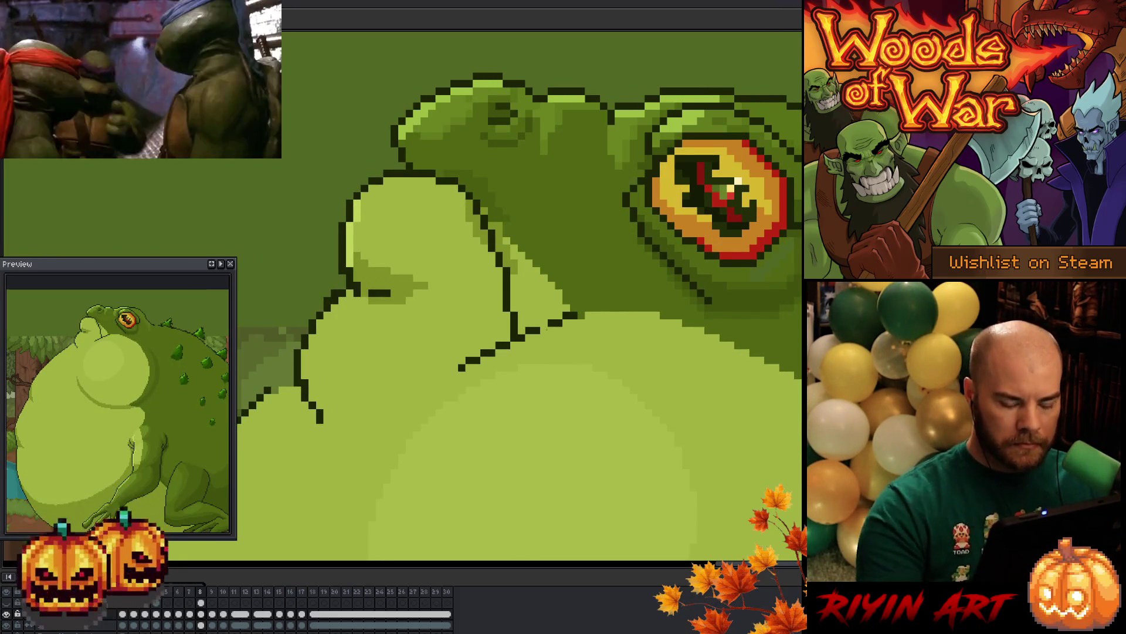
left_click(545, 327)
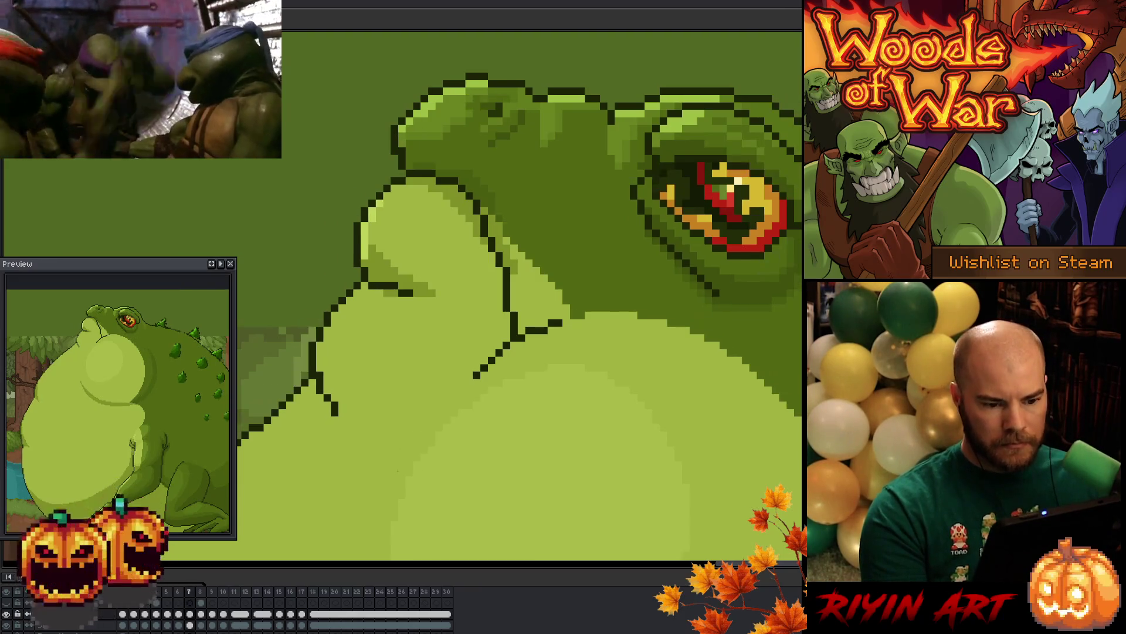
scroll(437, 495, "down", 4)
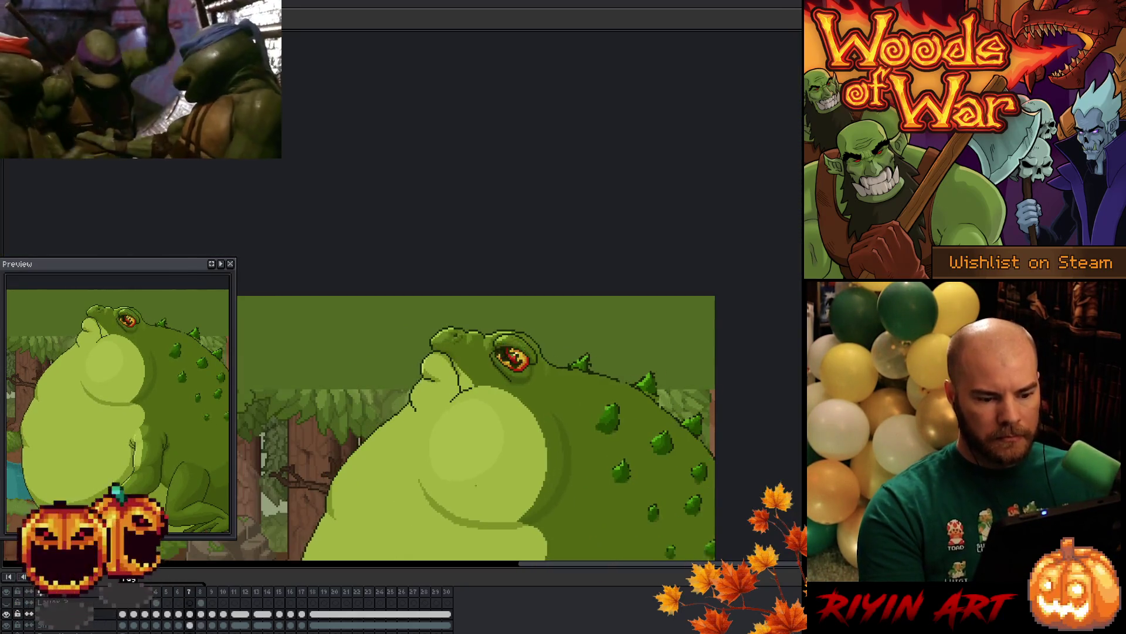
scroll(445, 399, "up", 5)
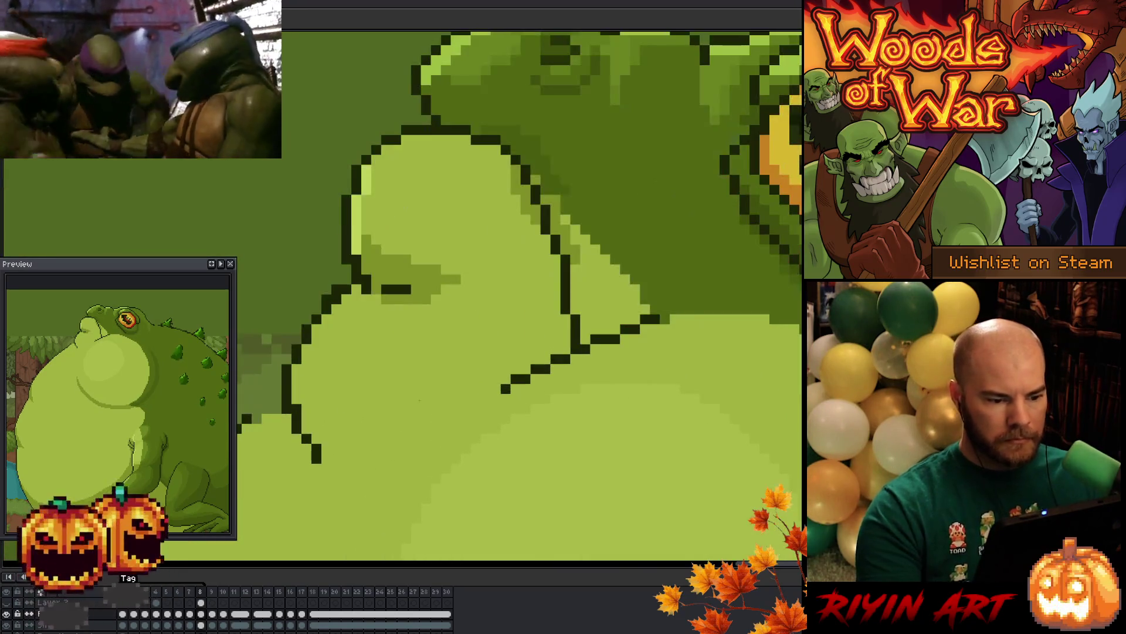
Recolour the stray dark pixel on the lip outline light green and save the file
left_click(366, 288)
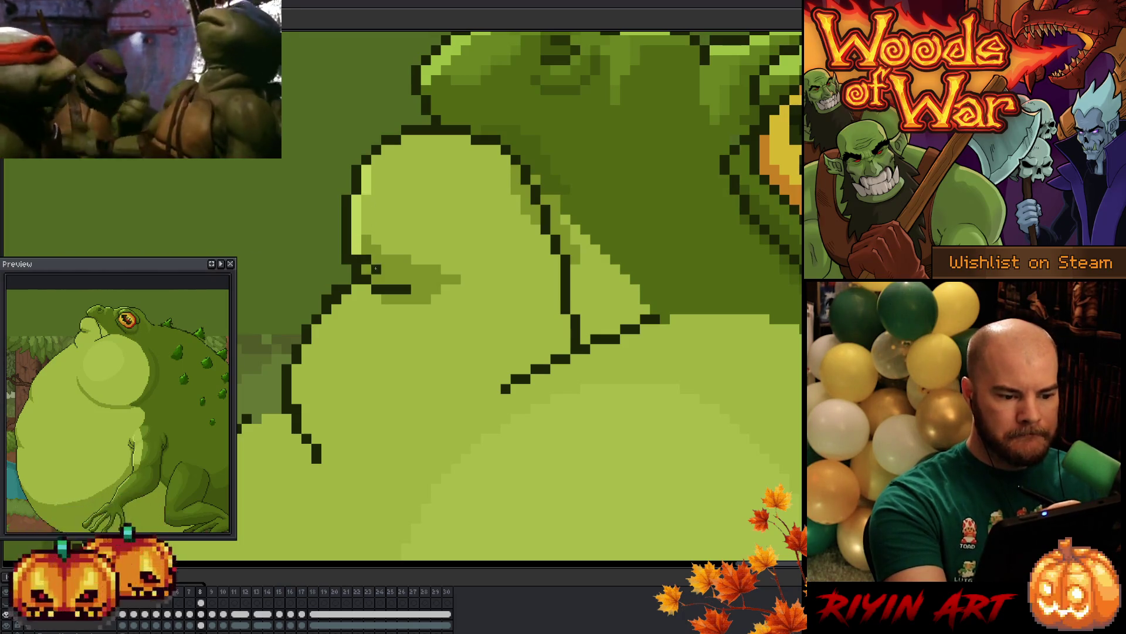
left_click_drag(514, 320, 546, 407)
mouse_move(482, 459)
left_mouse_down()
mouse_move(610, 314)
mouse_move(457, 437)
left_mouse_up()
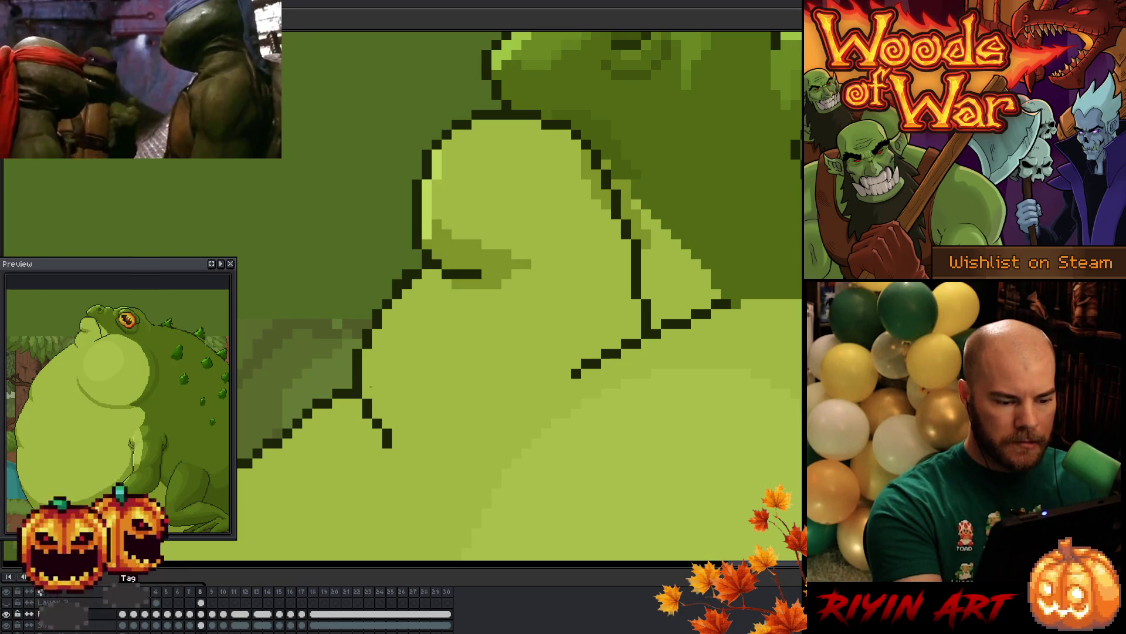
left_click_drag(426, 438, 452, 423)
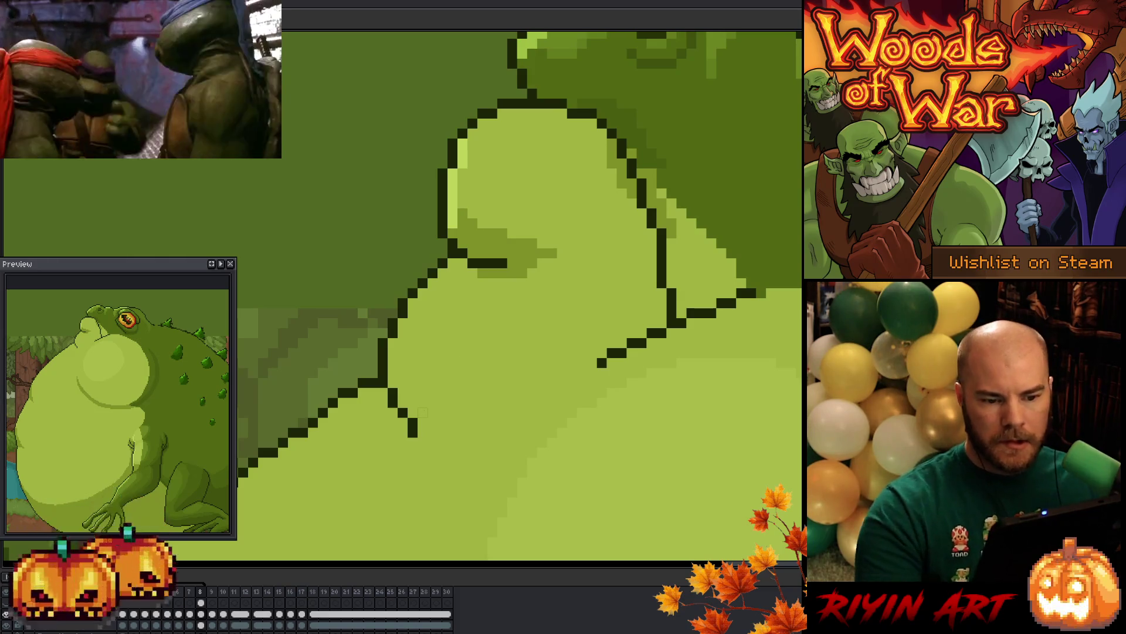
scroll(427, 405, "down", 2)
scroll(582, 193, "up", 1)
scroll(583, 193, "up", 1)
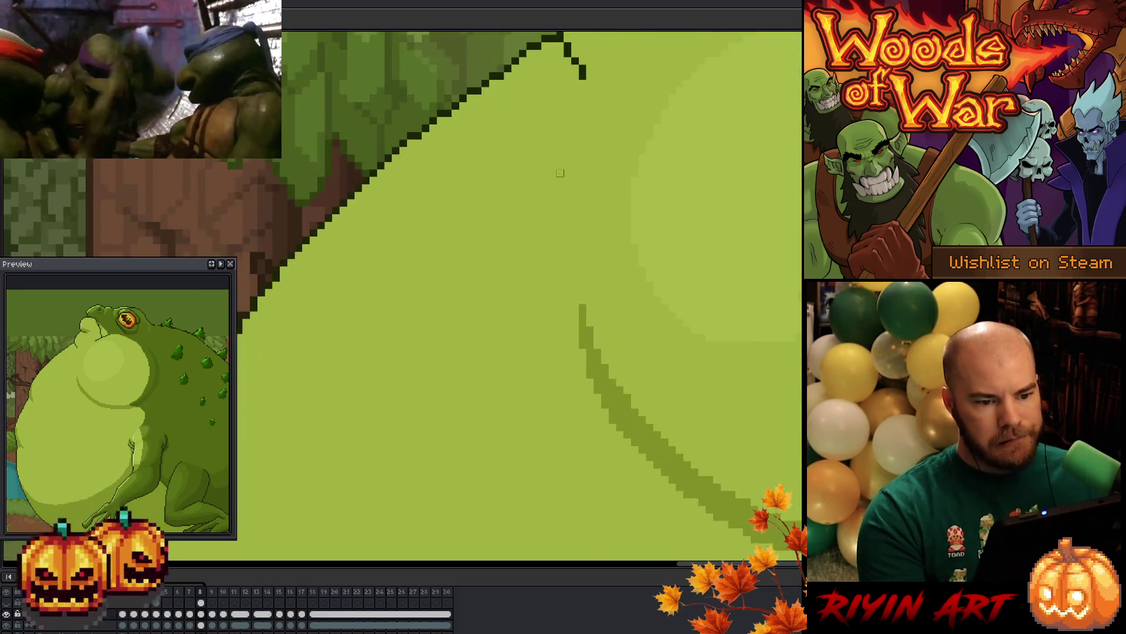
scroll(560, 176, "up", 1)
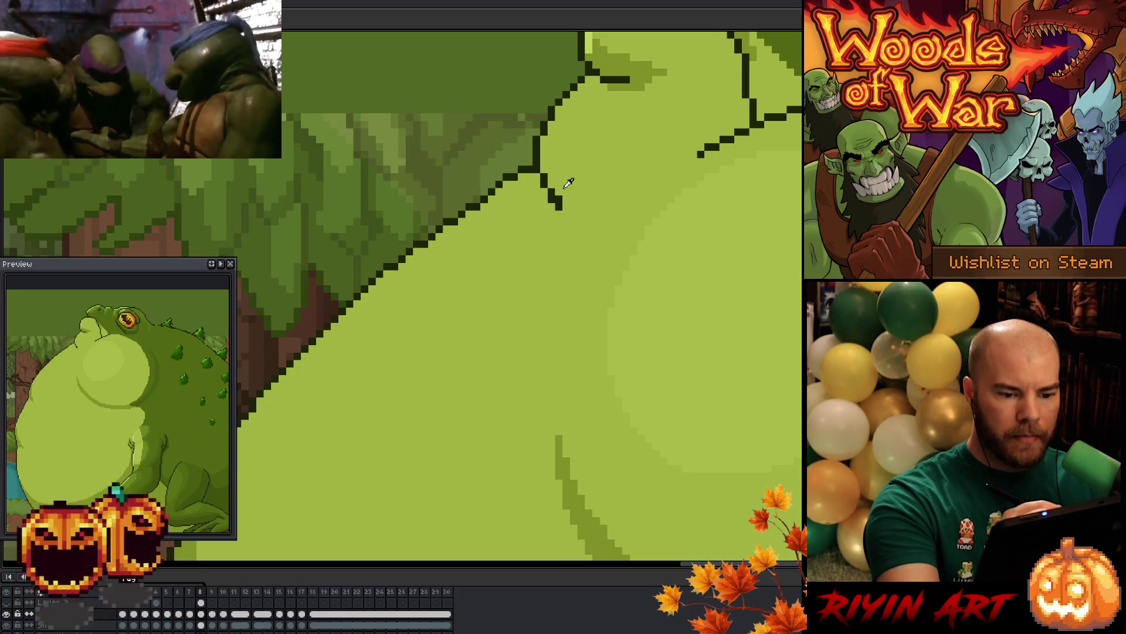
scroll(404, 377, "down", 3)
mouse_move(403, 378)
left_mouse_down()
mouse_move(446, 277)
mouse_move(453, 206)
left_mouse_up()
left_click_drag(478, 252, 423, 374)
scroll(424, 373, "down", 2)
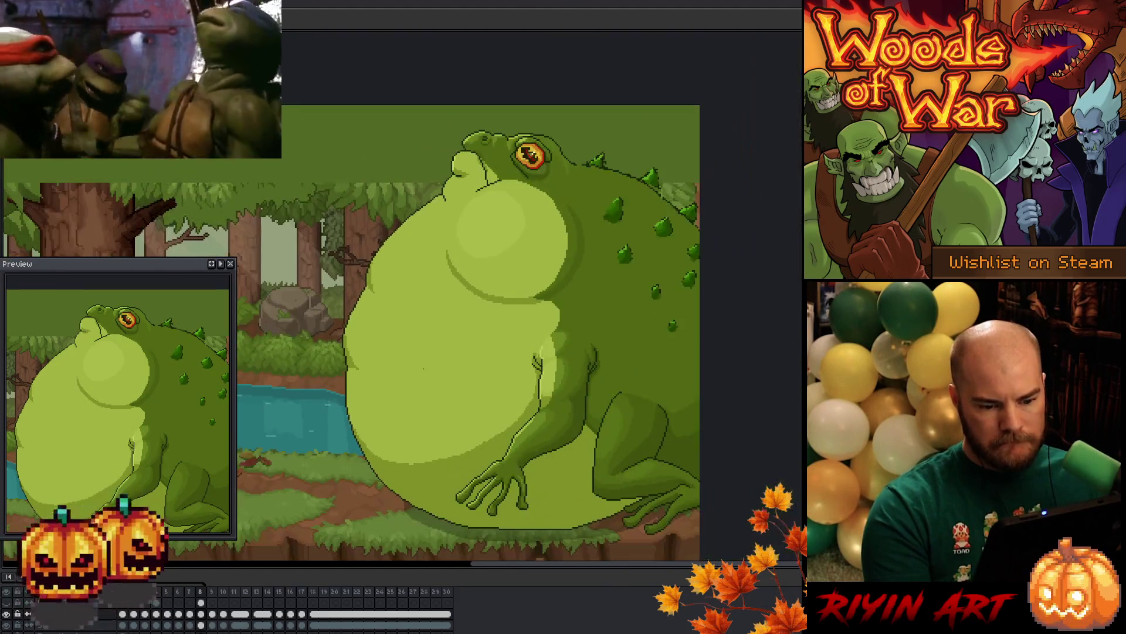
key("ctrl+s")
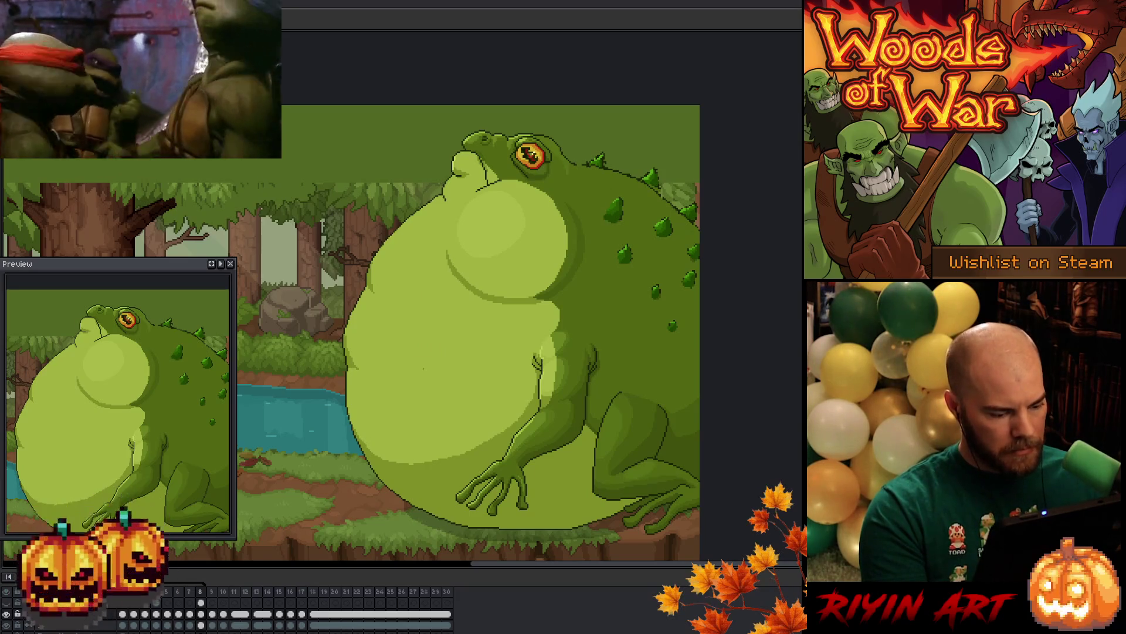
scroll(528, 366, "up", 1)
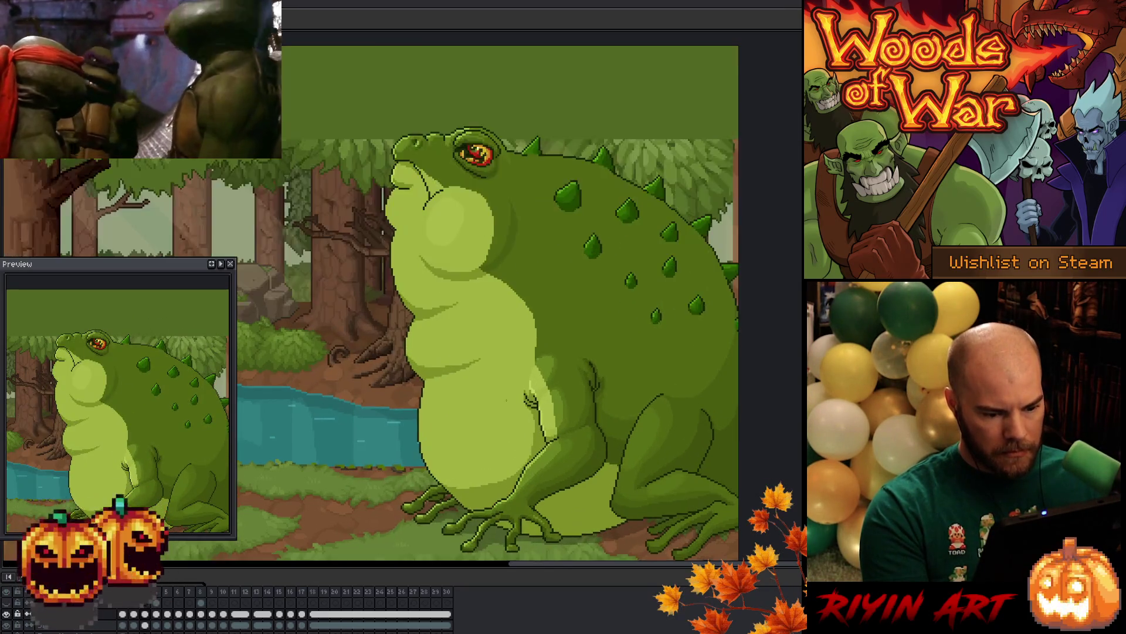
Draw an elliptical selection over the belly, then shift and reshape it to round it out
scroll(503, 372, "up", 1)
left_click_drag(502, 408, 415, 244)
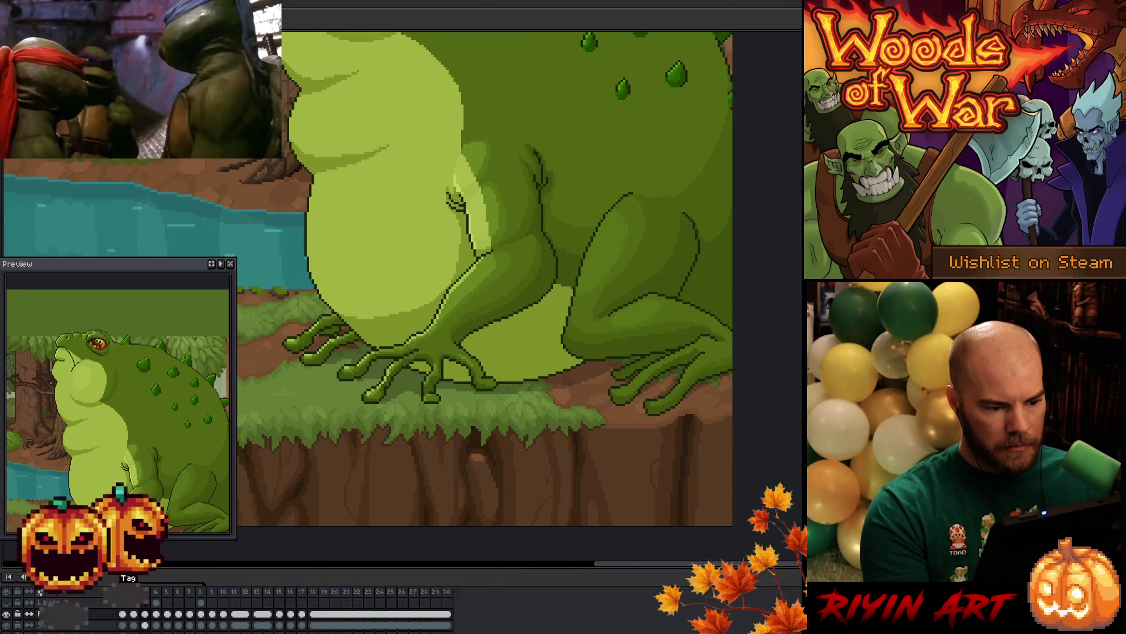
scroll(378, 244, "down", 2)
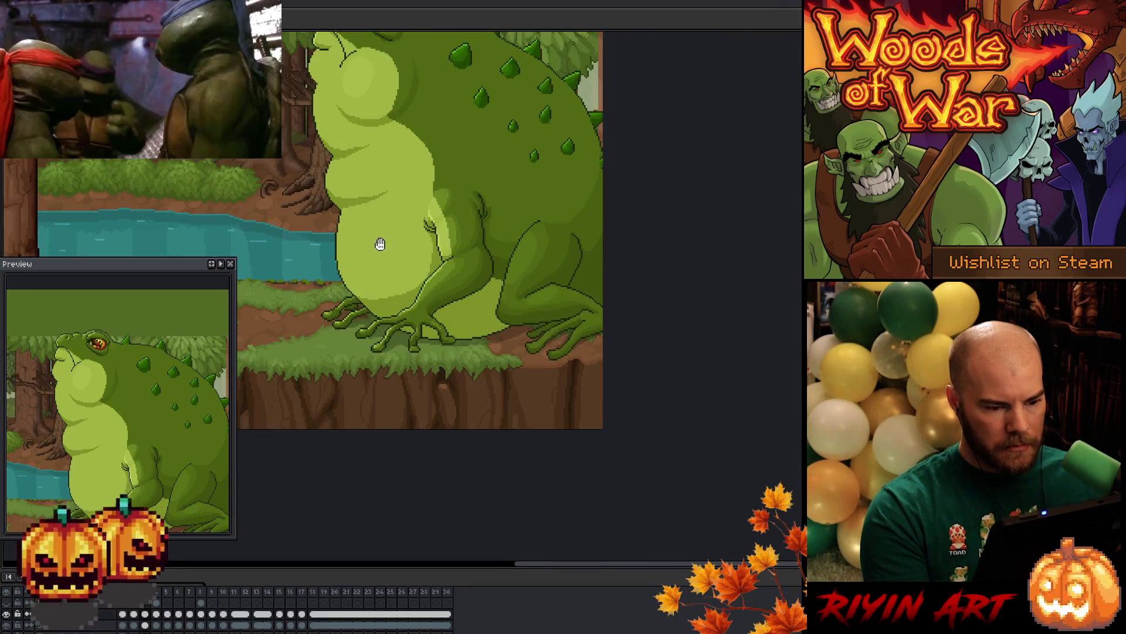
scroll(395, 334, "down", 2)
key("b")
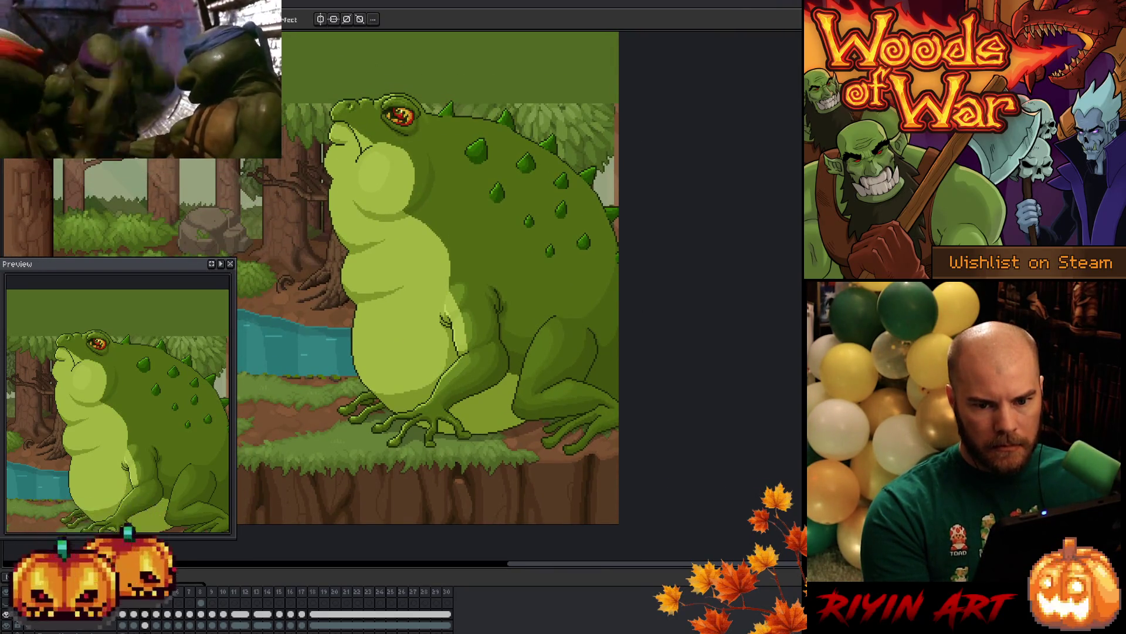
key("shift+u")
mouse_move(562, 224)
left_mouse_down()
mouse_move(394, 447)
mouse_move(352, 434)
mouse_move(338, 448)
left_mouse_up()
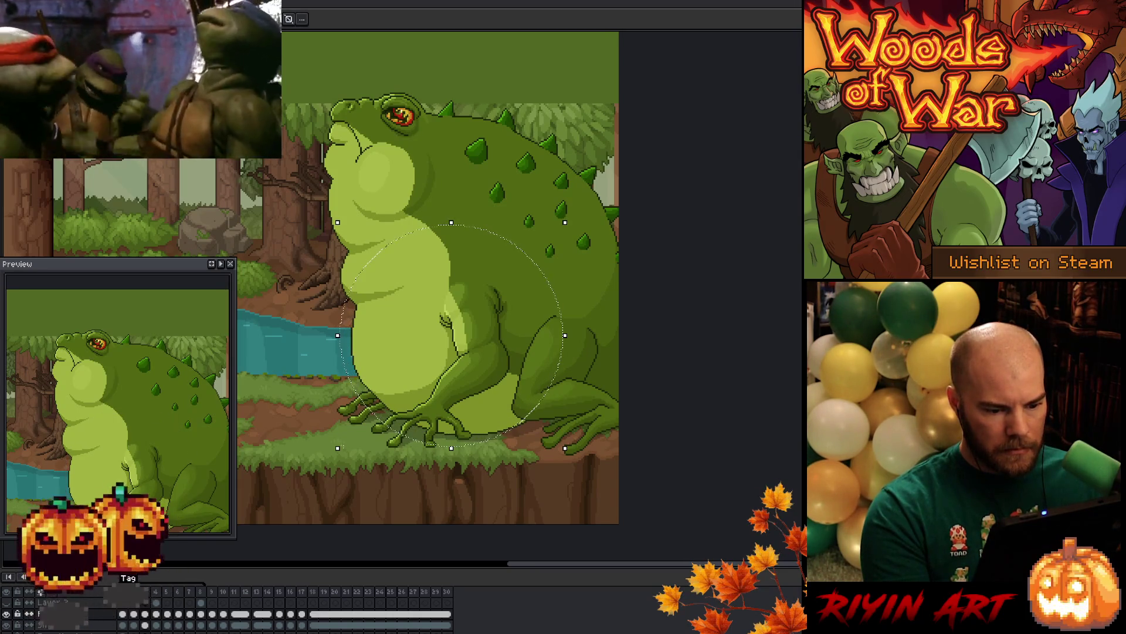
left_click_drag(549, 286, 561, 276)
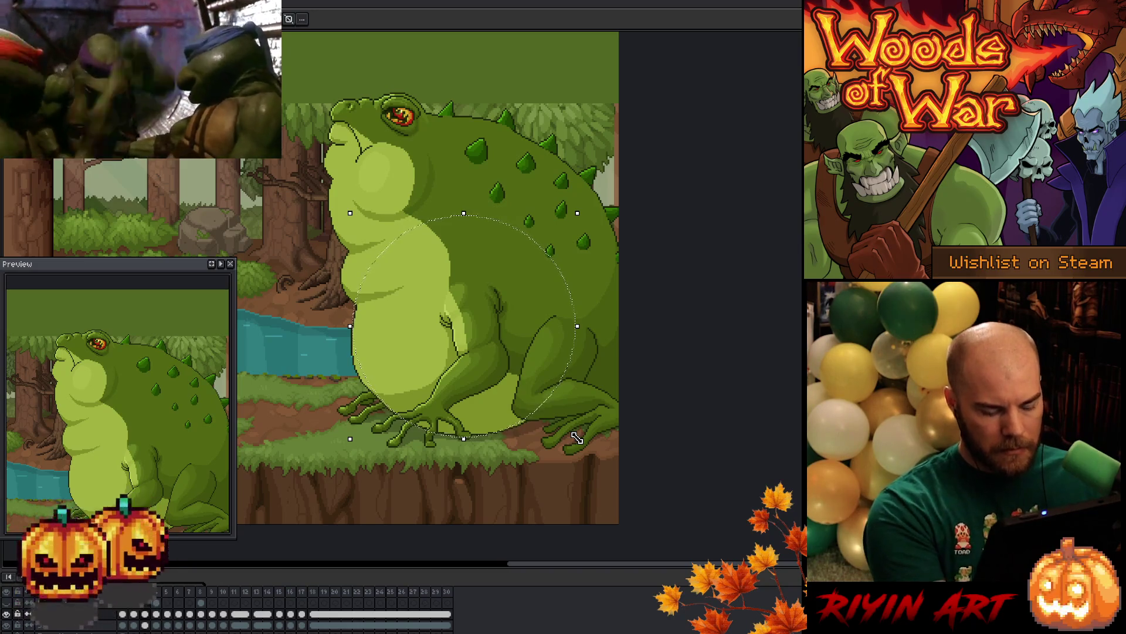
mouse_move(577, 438)
left_mouse_down()
mouse_move(462, 371)
mouse_move(355, 217)
mouse_move(349, 238)
left_mouse_up()
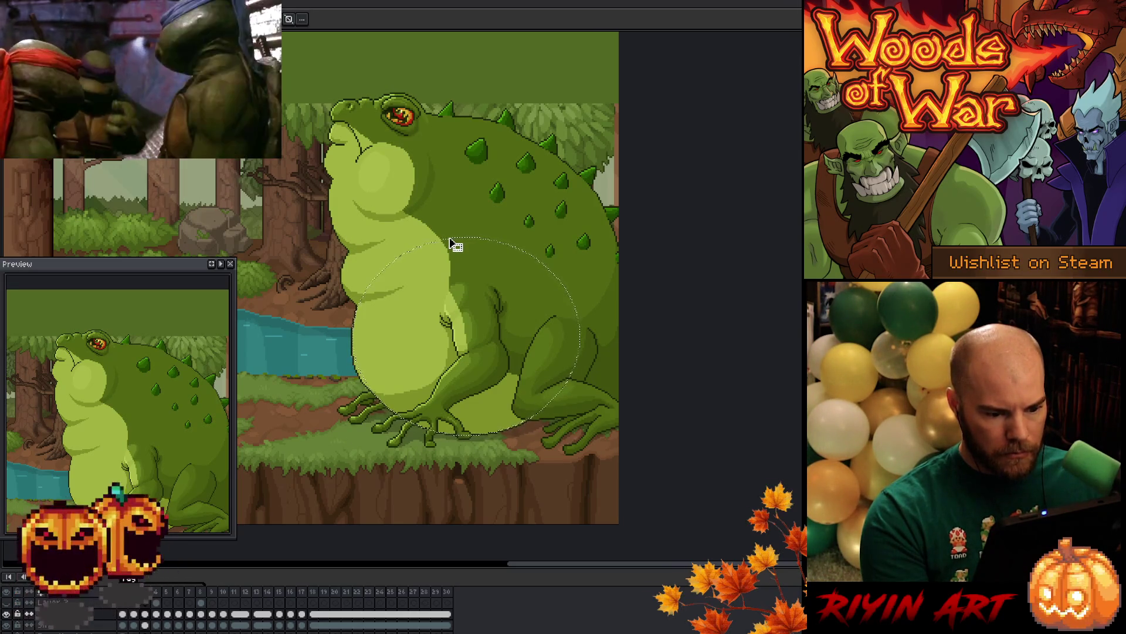
Fit the whole scene in view, recentre the toad and confirm the belly transform
scroll(355, 382, "up", 3)
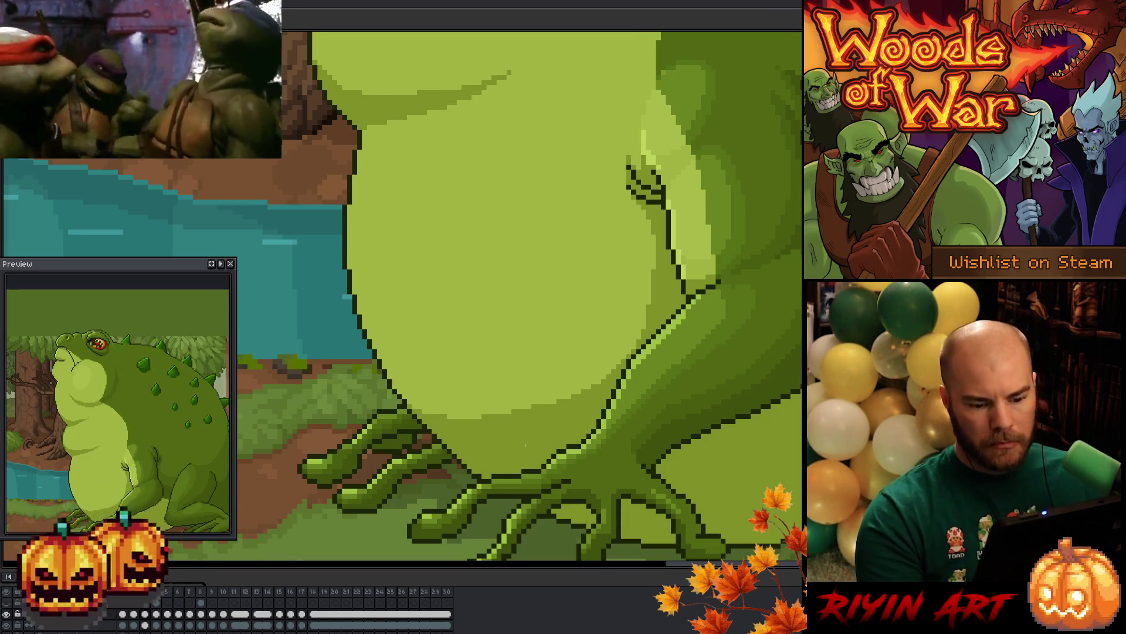
key("ctrl+0")
scroll(490, 399, "up", 2)
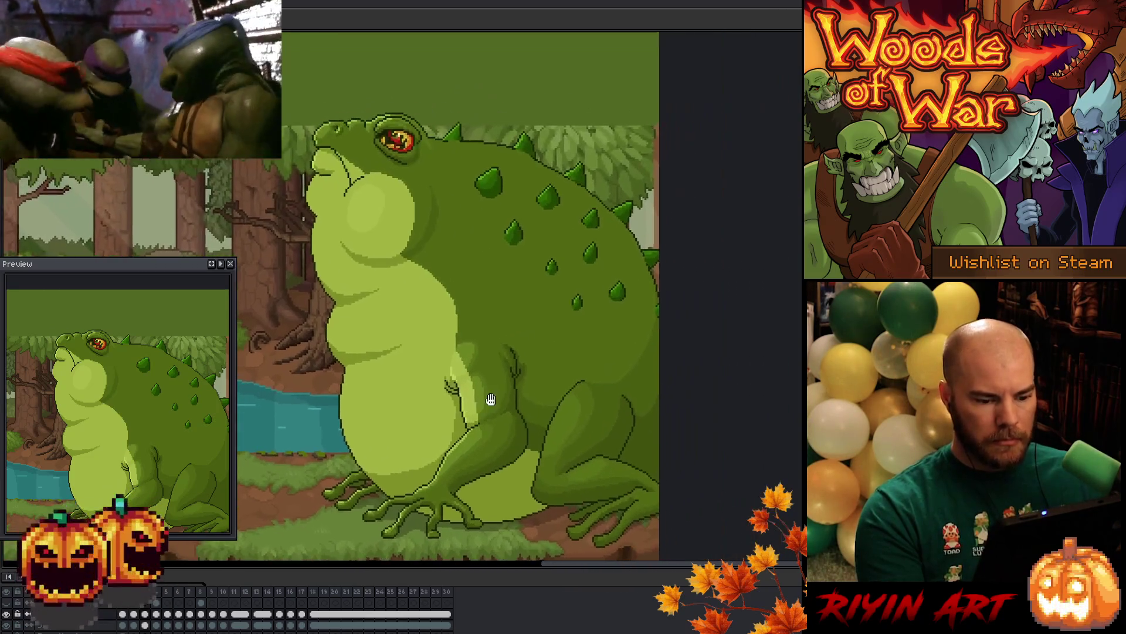
left_click_drag(490, 399, 488, 399)
scroll(409, 454, "up", 2)
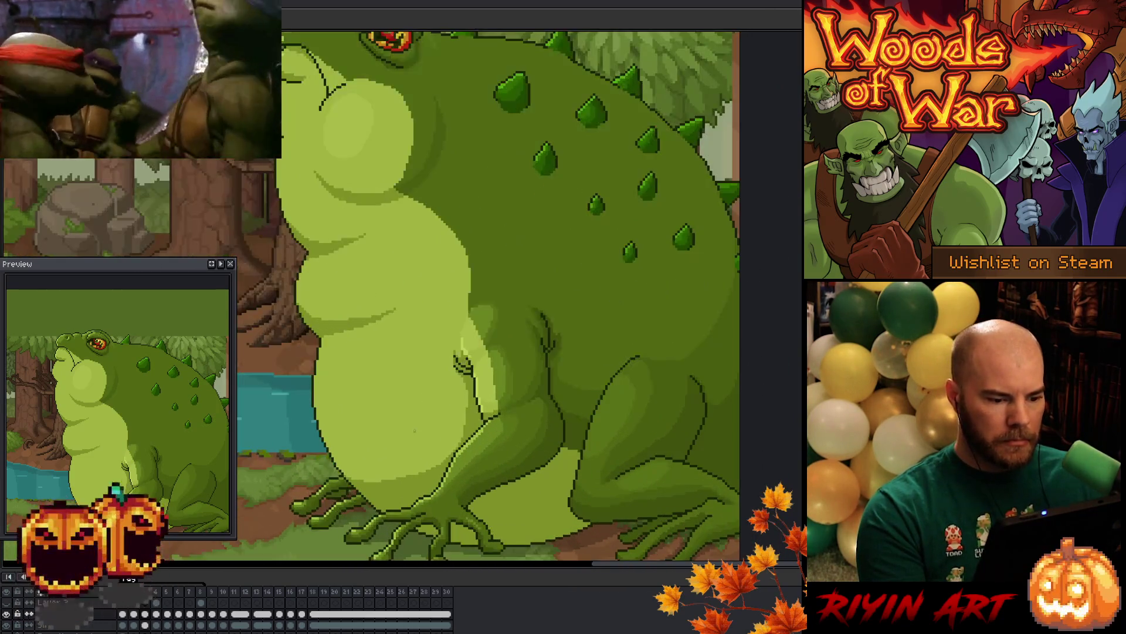
scroll(417, 421, "down", 2)
left_click_drag(423, 373, 444, 398)
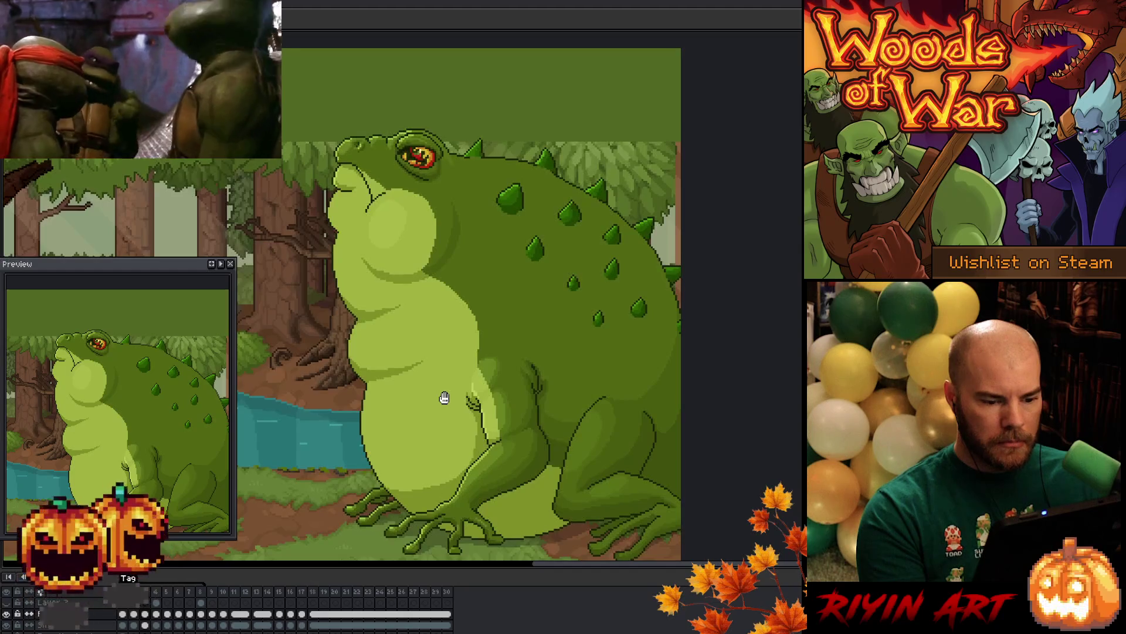
key("Return")
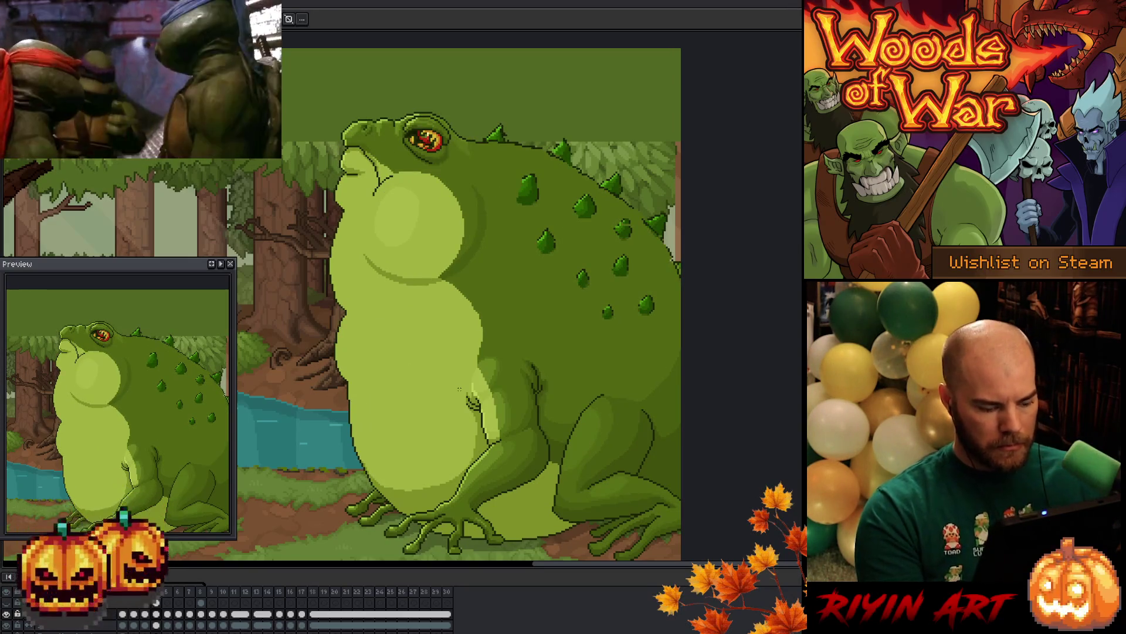
mouse_move(448, 402)
left_mouse_down()
mouse_move(462, 358)
mouse_move(470, 368)
left_mouse_up()
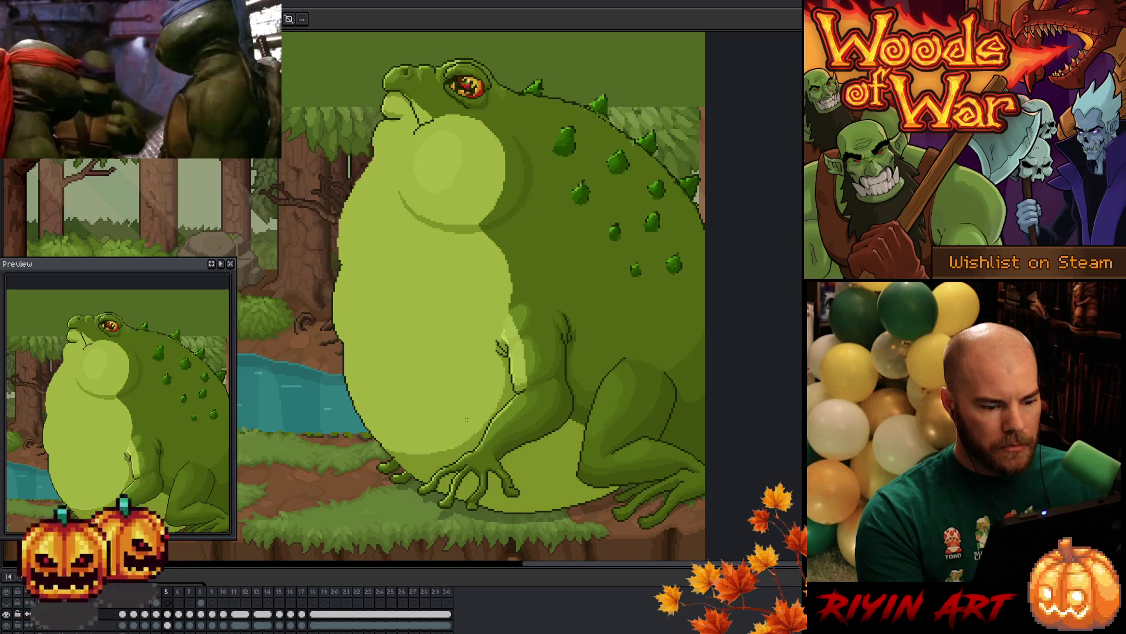
scroll(467, 419, "up", 2)
mouse_move(415, 216)
left_mouse_down()
mouse_move(405, 268)
mouse_move(524, 329)
left_mouse_up()
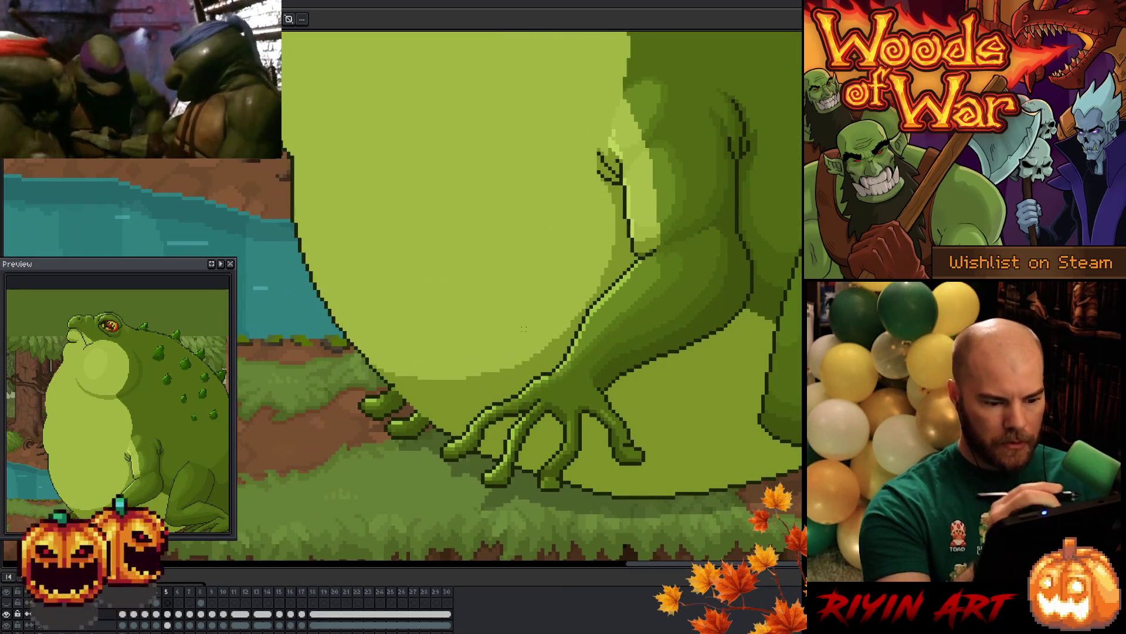
scroll(433, 417, "up", 1)
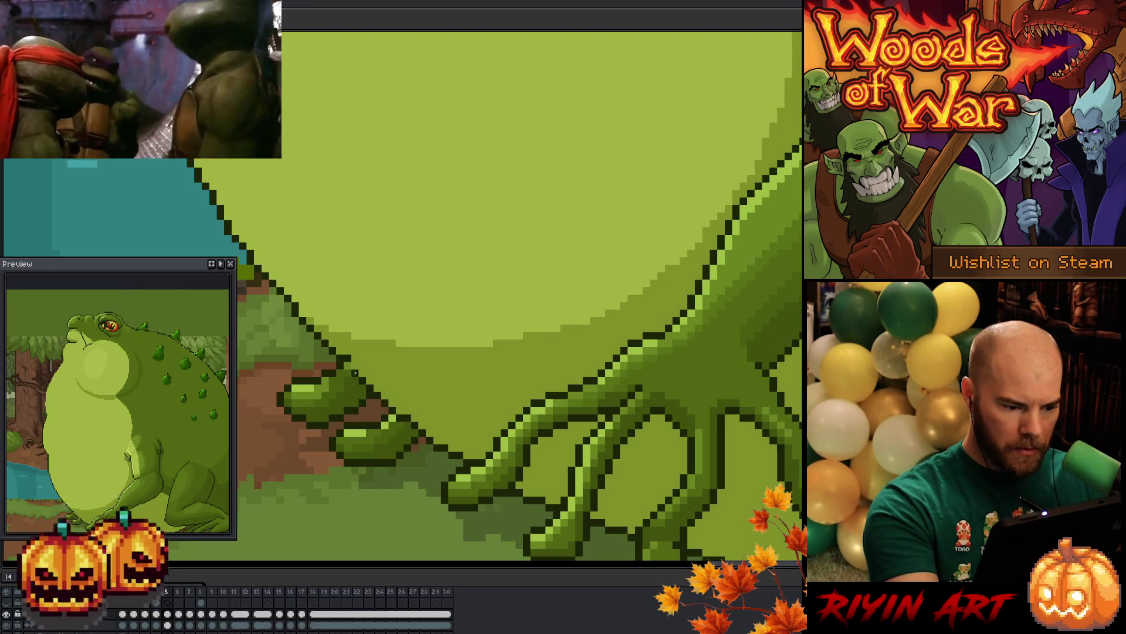
left_click_drag(345, 329, 389, 372)
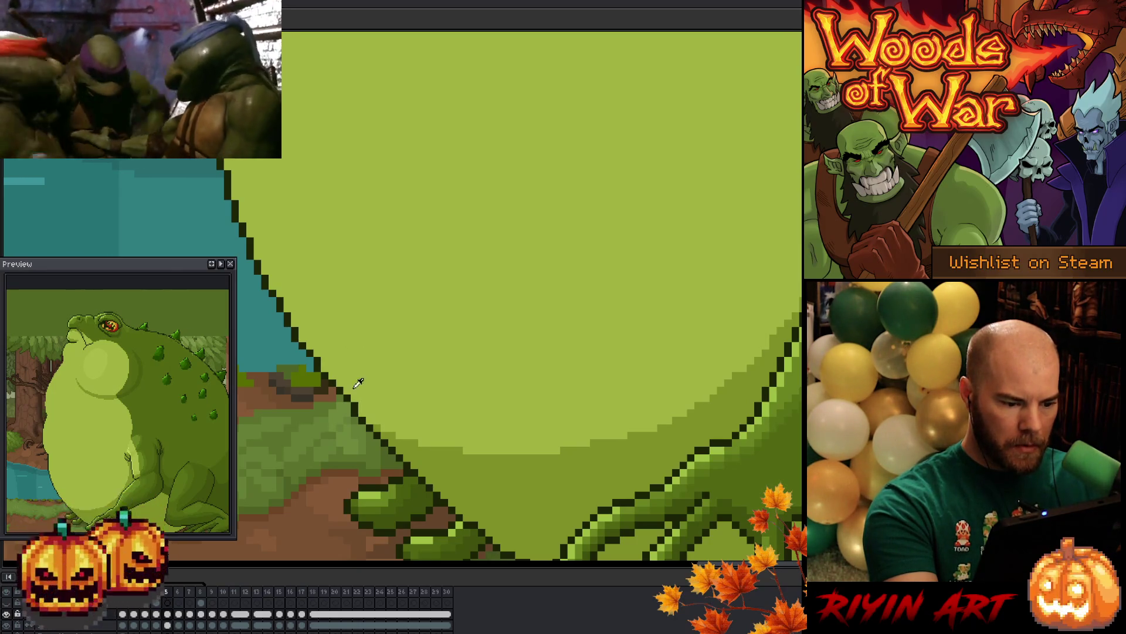
mouse_move(349, 354)
left_mouse_down()
mouse_move(387, 392)
mouse_move(377, 369)
left_mouse_up()
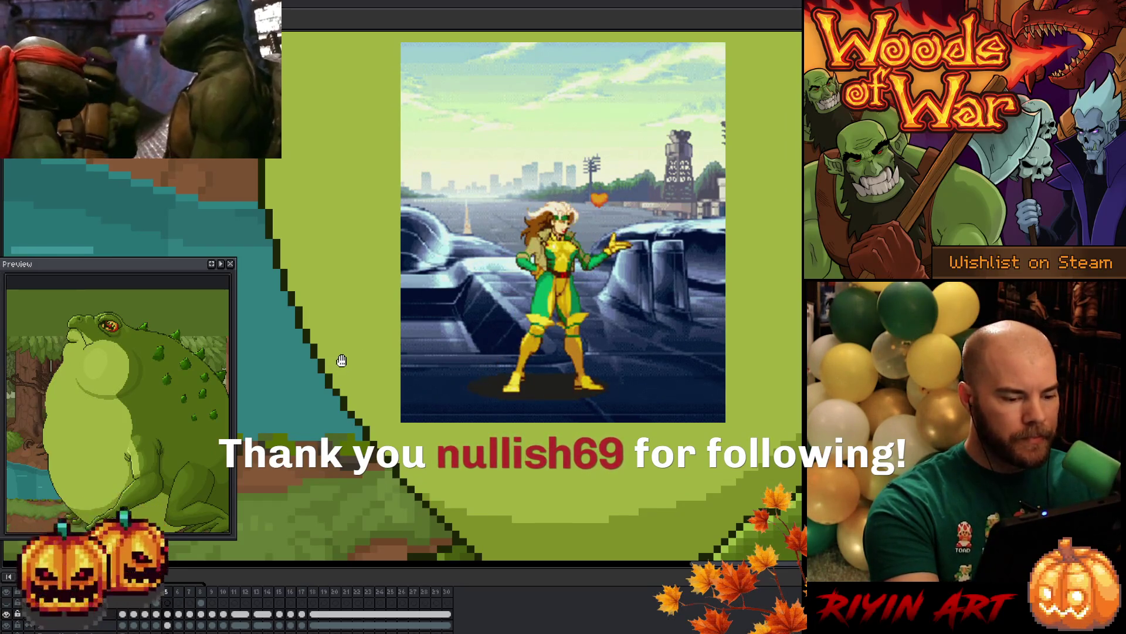
key("Left")
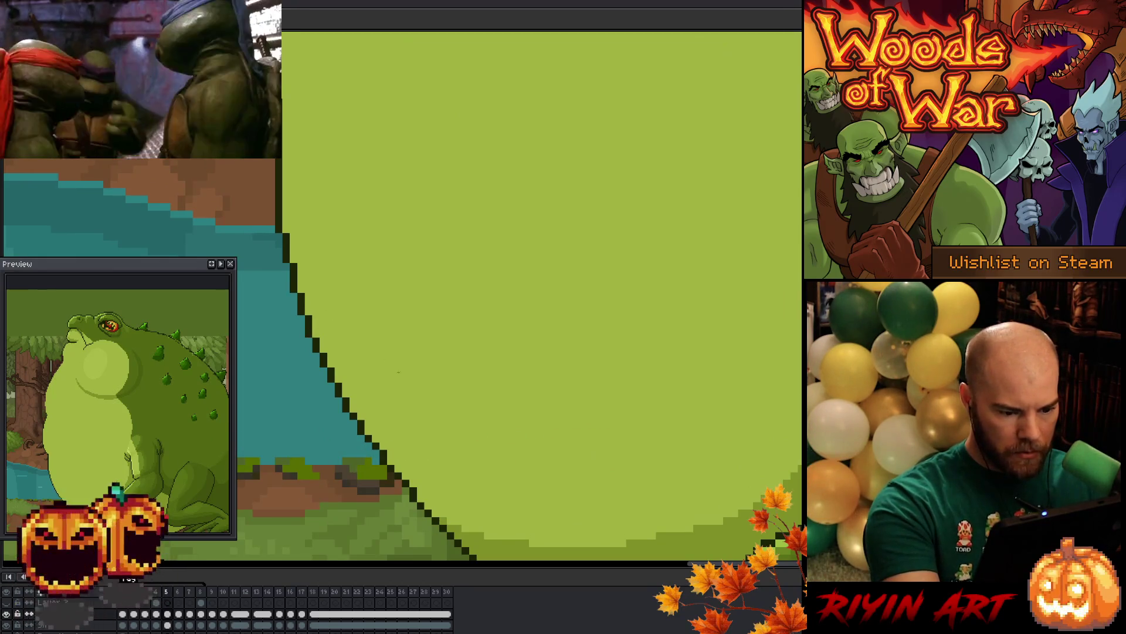
left_click_drag(415, 339, 391, 401)
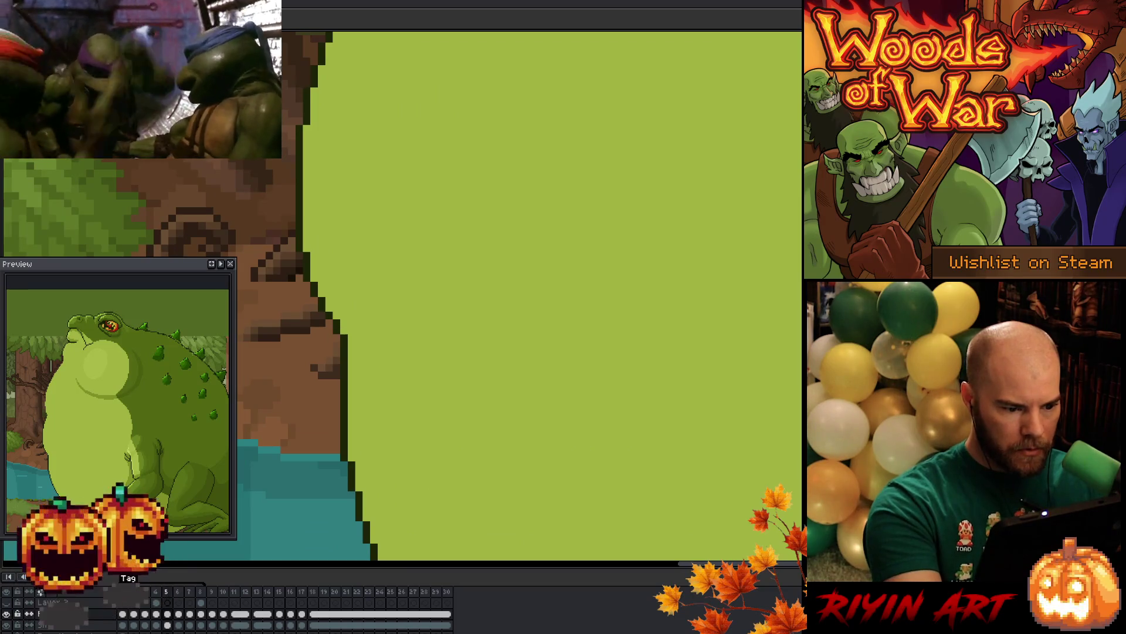
mouse_move(358, 303)
left_mouse_down()
mouse_move(376, 352)
mouse_move(359, 387)
left_mouse_up()
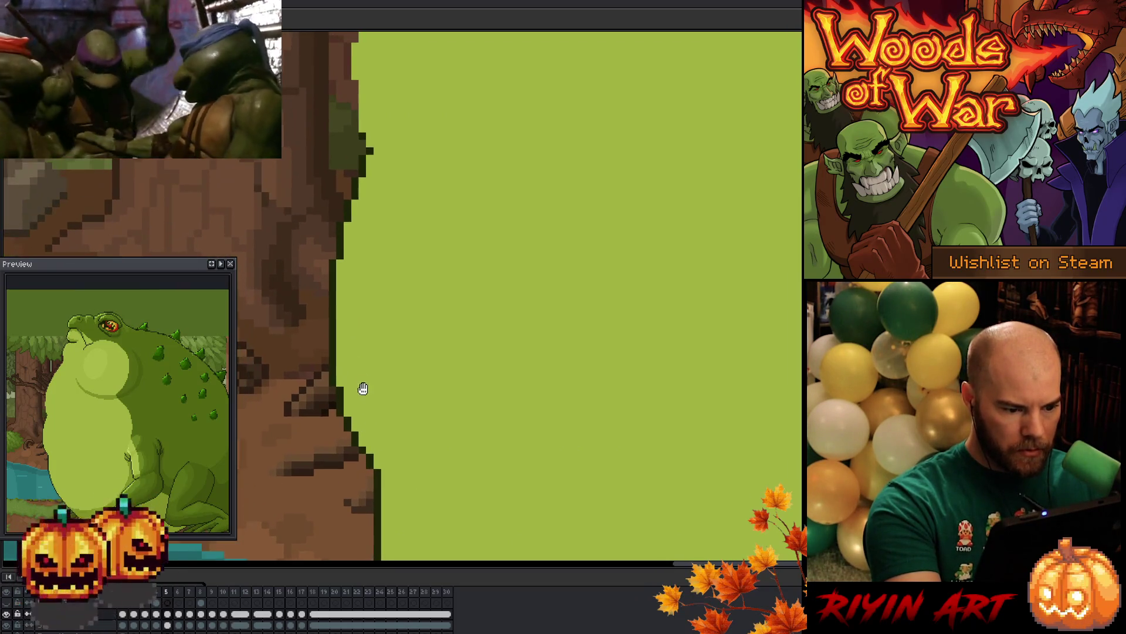
left_click_drag(355, 334, 365, 430)
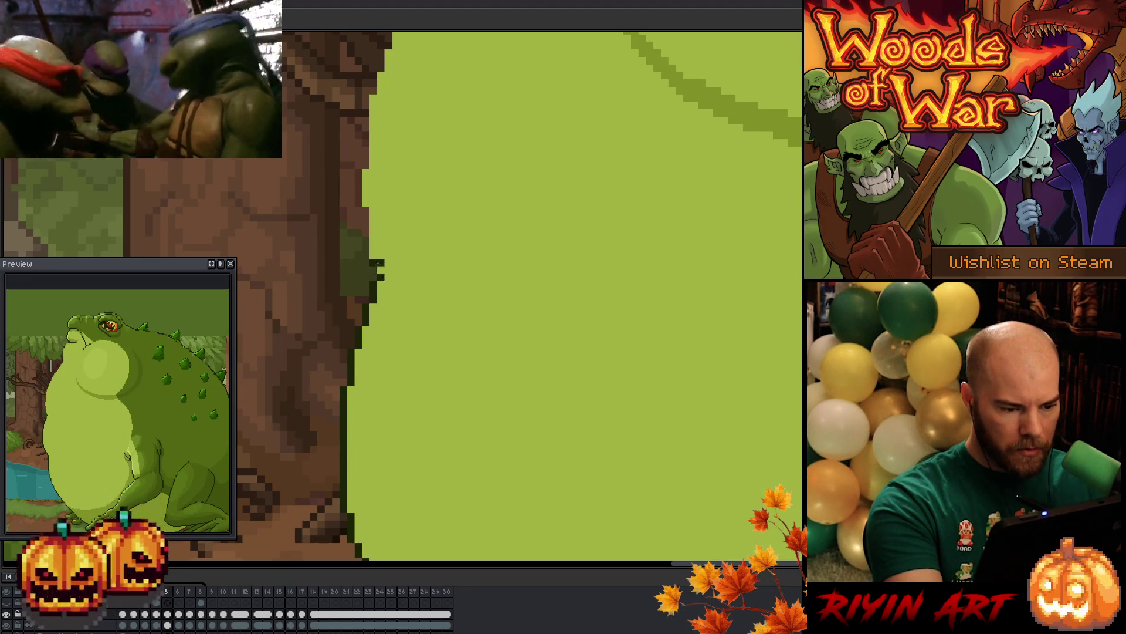
left_click_drag(394, 242, 433, 395)
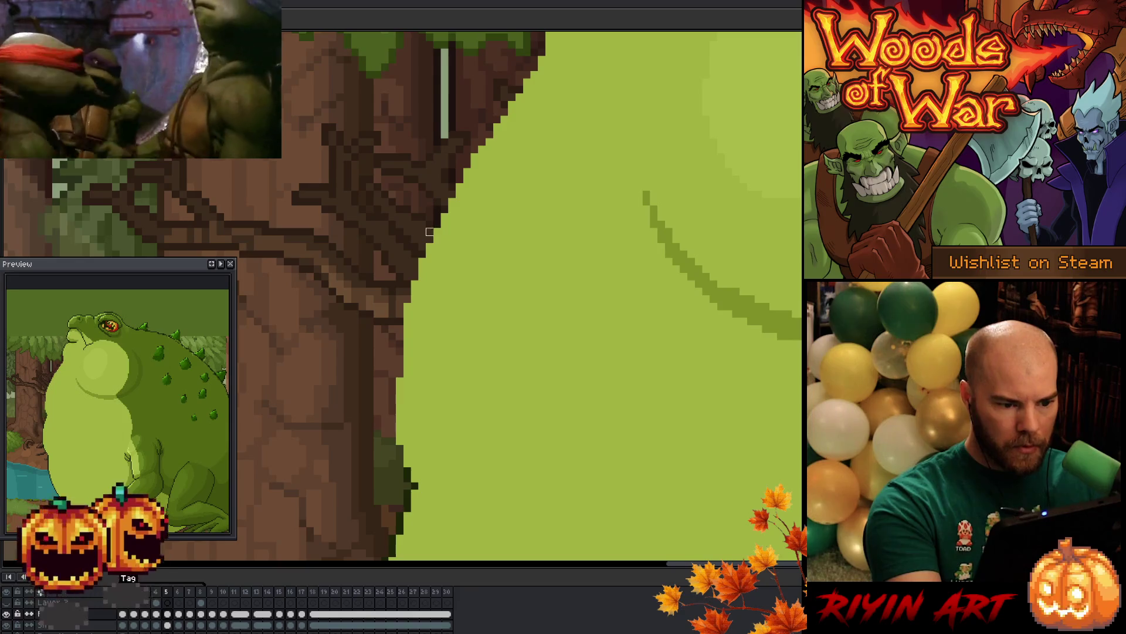
left_click_drag(430, 224, 455, 376)
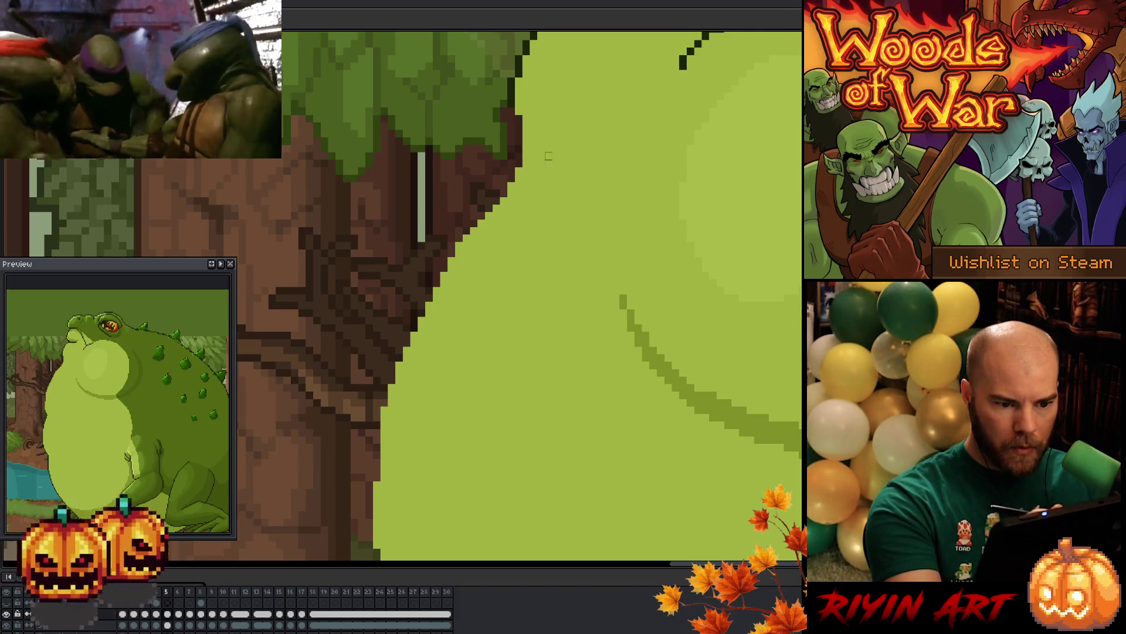
key("b")
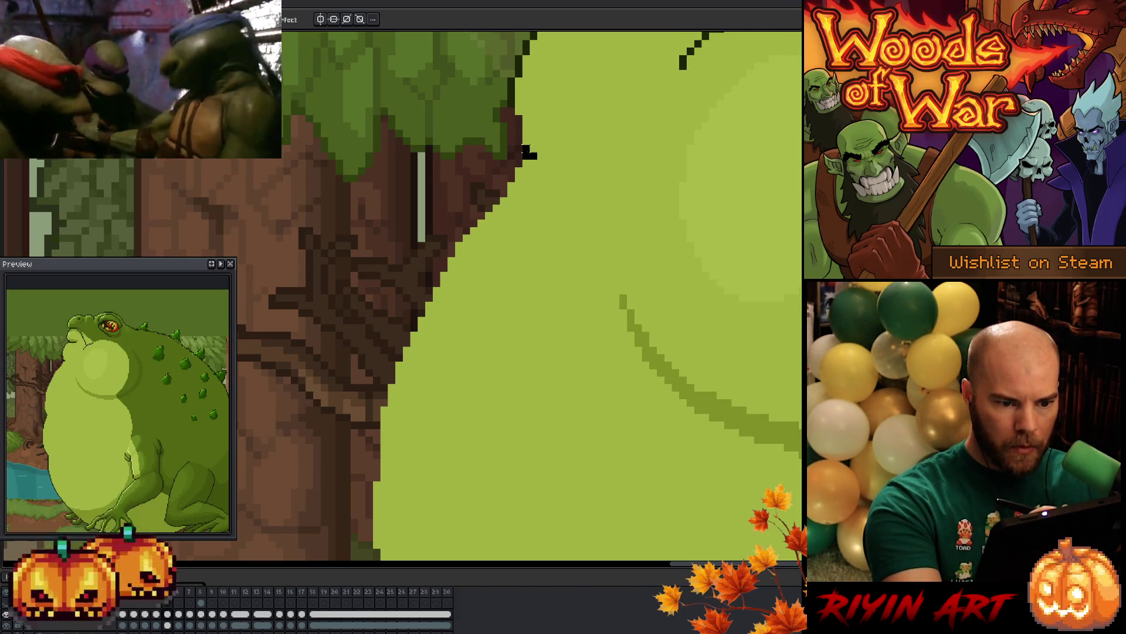
Select the toad's edge beside the tree trunk and apply Outline with a dark eyedropped colour
key("q")
mouse_move(533, 111)
left_mouse_down()
mouse_move(423, 201)
mouse_move(327, 403)
mouse_move(573, 272)
mouse_move(616, 151)
left_mouse_up()
mouse_move(355, 285)
left_mouse_down()
mouse_move(433, 249)
mouse_move(437, 334)
mouse_move(381, 344)
left_mouse_up()
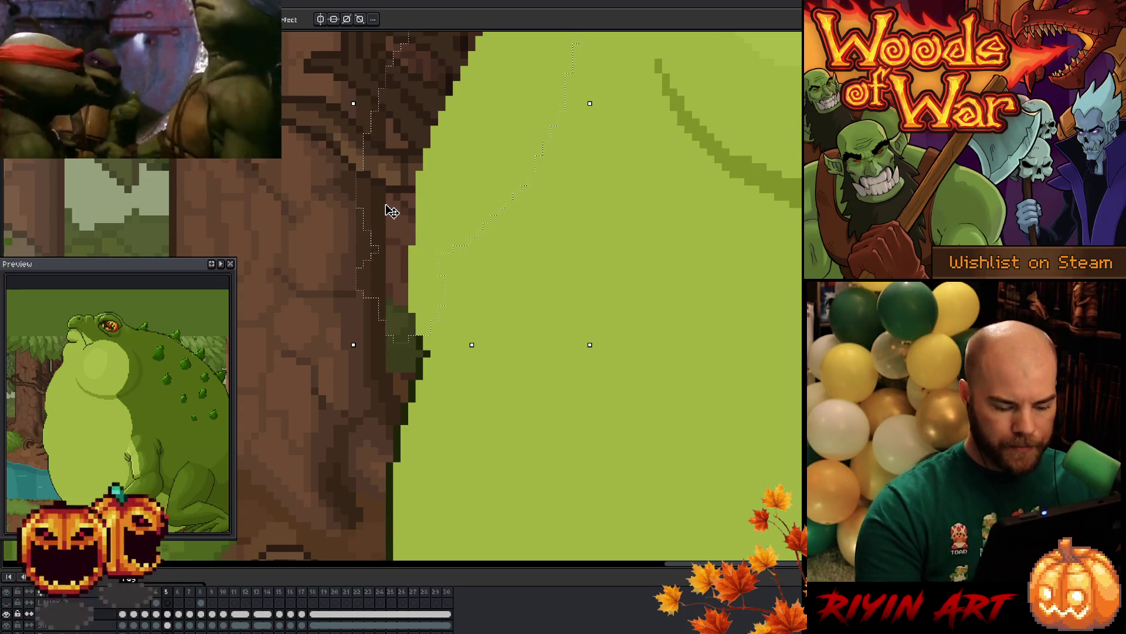
key("shift+o")
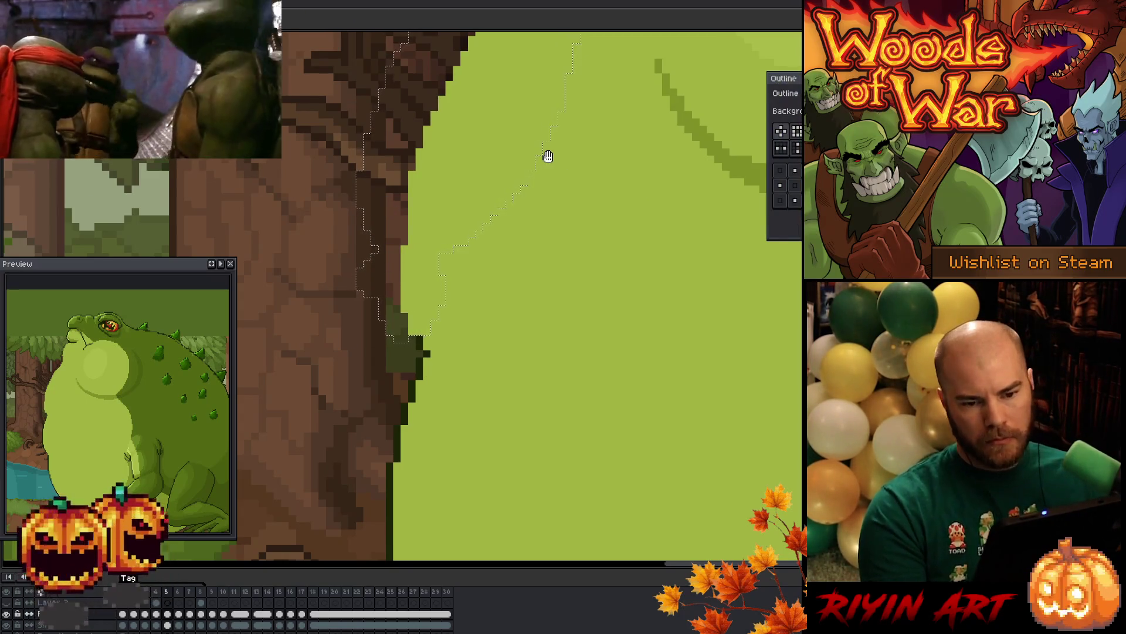
left_click(413, 387)
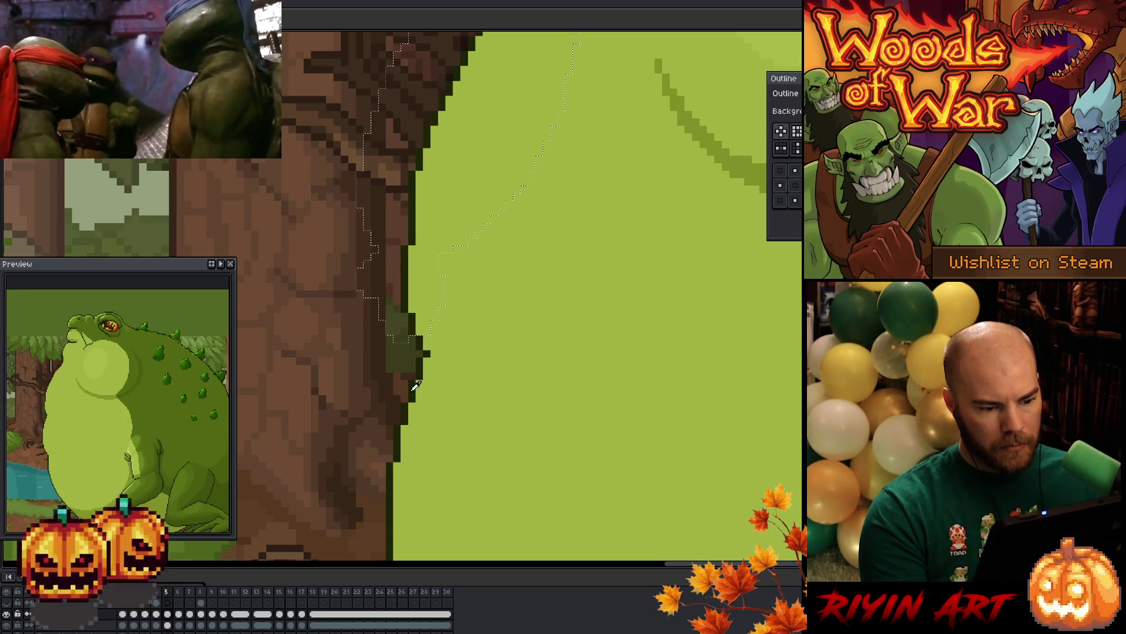
mouse_move(784, 78)
left_mouse_down()
mouse_move(117, 137)
mouse_move(53, 78)
left_mouse_up()
mouse_move(171, 78)
left_mouse_down()
mouse_move(206, 78)
mouse_move(378, 290)
mouse_move(381, 377)
mouse_move(743, 385)
mouse_move(727, 394)
left_mouse_up()
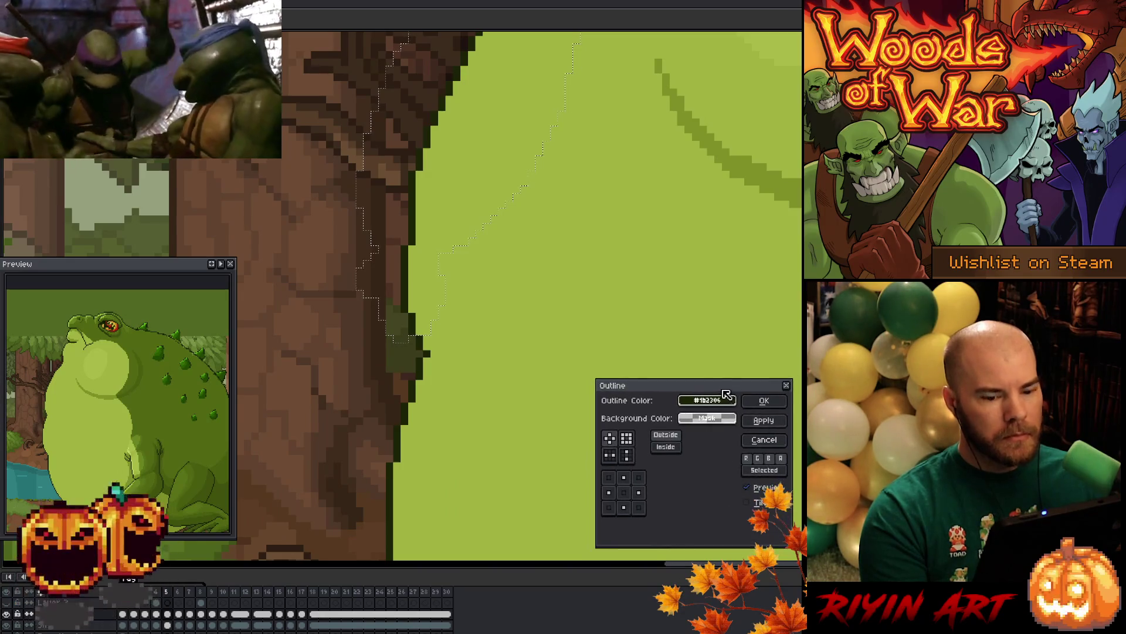
left_click(762, 401)
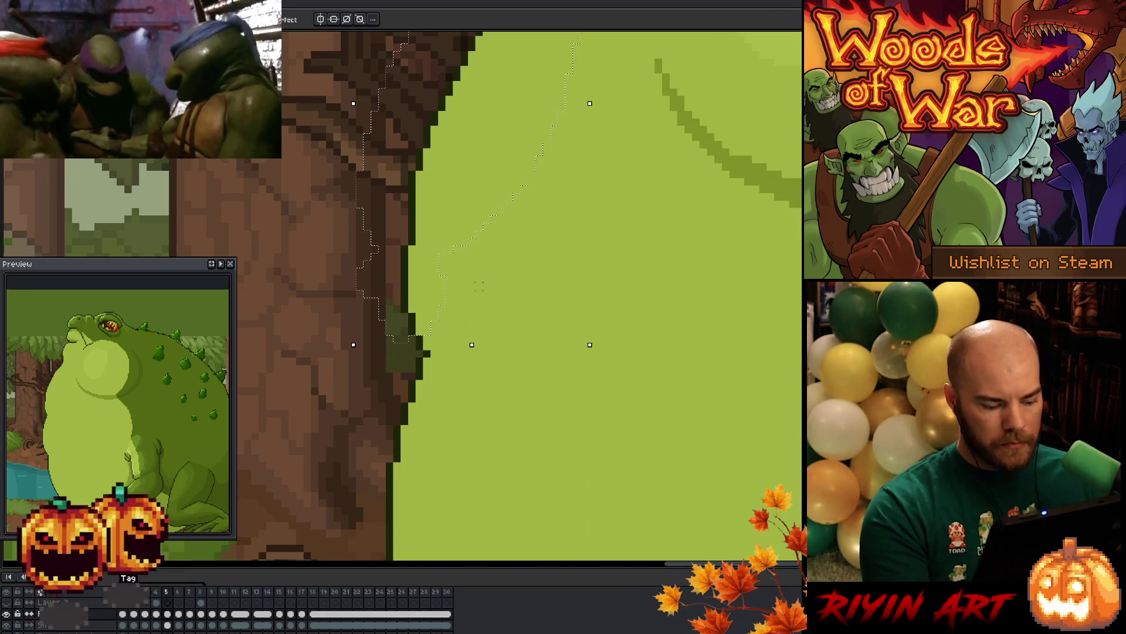
scroll(479, 286, "down", 3)
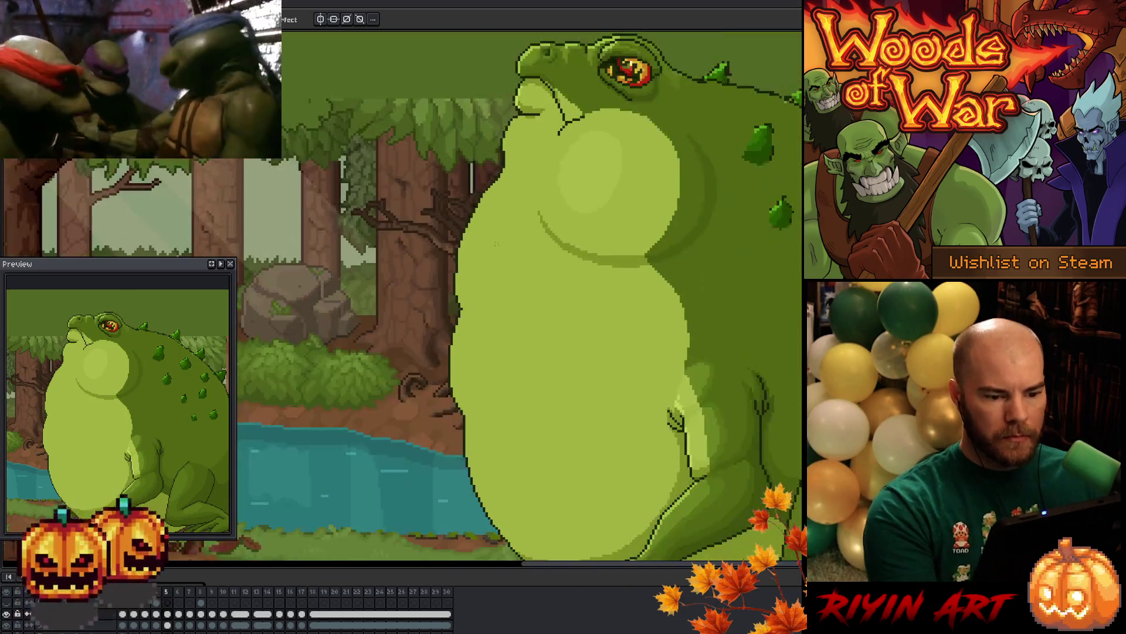
Pan around the toad's eye, chin and throat to inspect the new outline
scroll(496, 244, "up", 4)
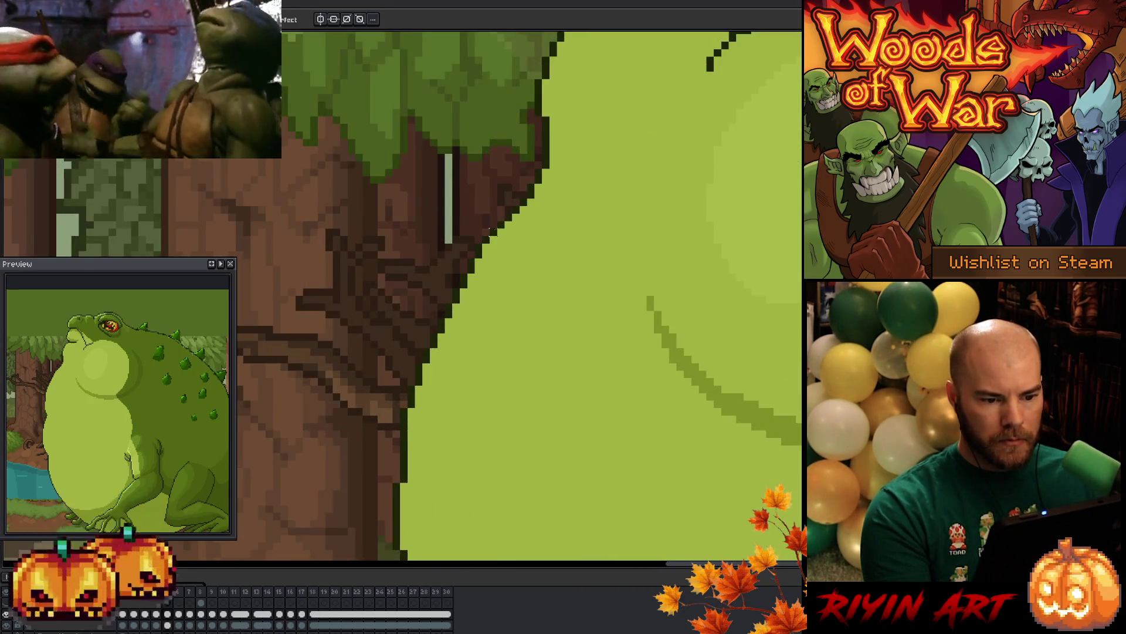
key("space")
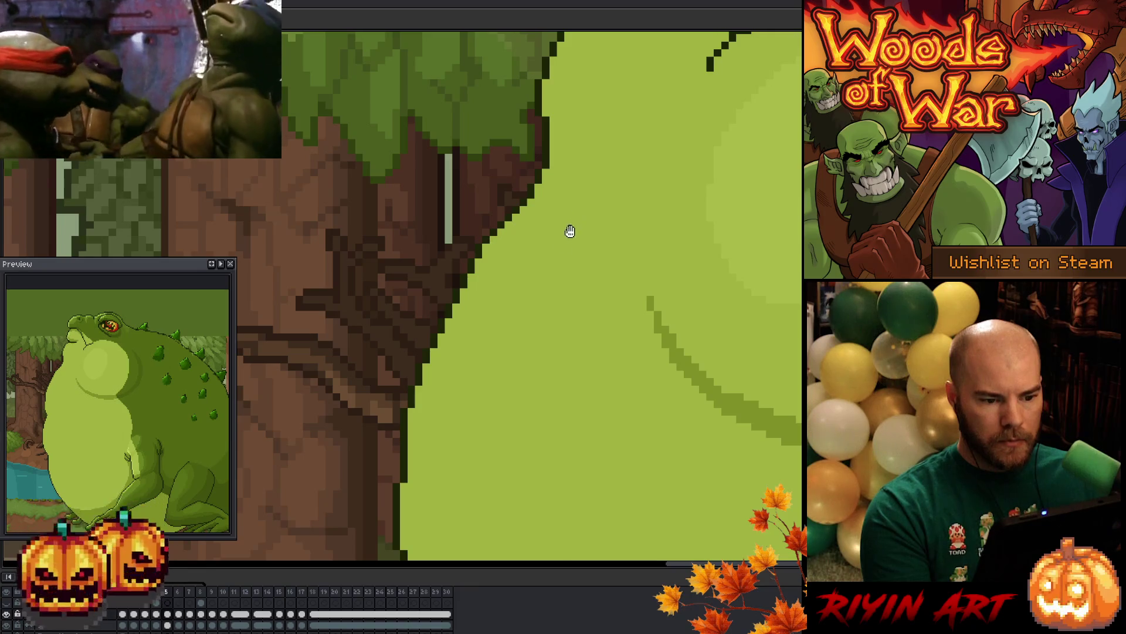
left_click_drag(513, 332, 523, 137)
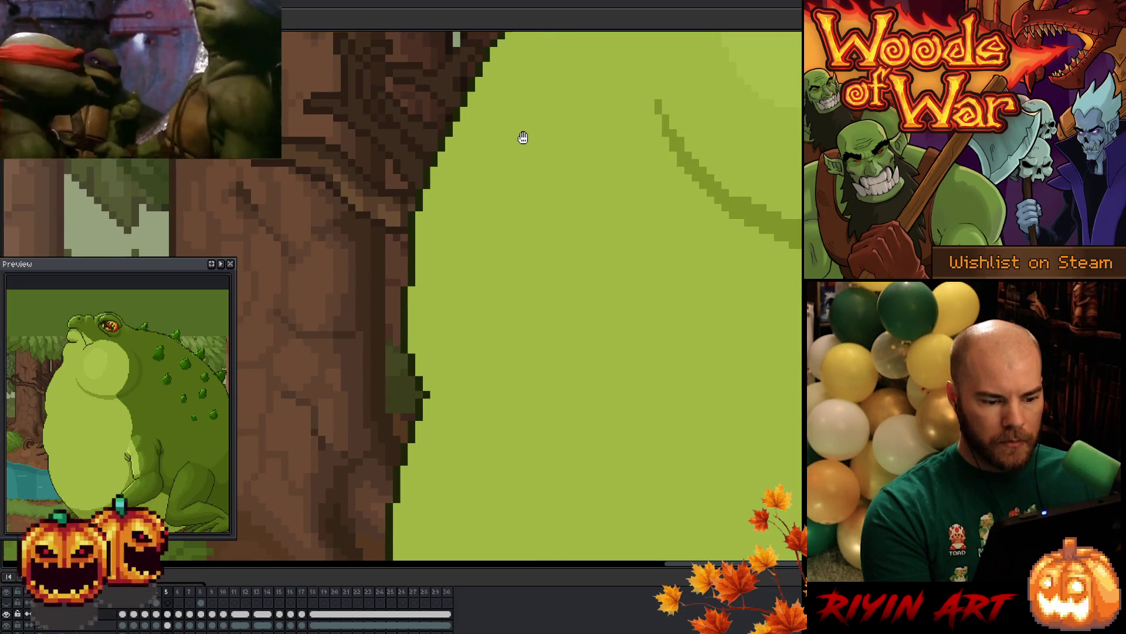
scroll(497, 470, "down", 3)
scroll(531, 380, "up", 2)
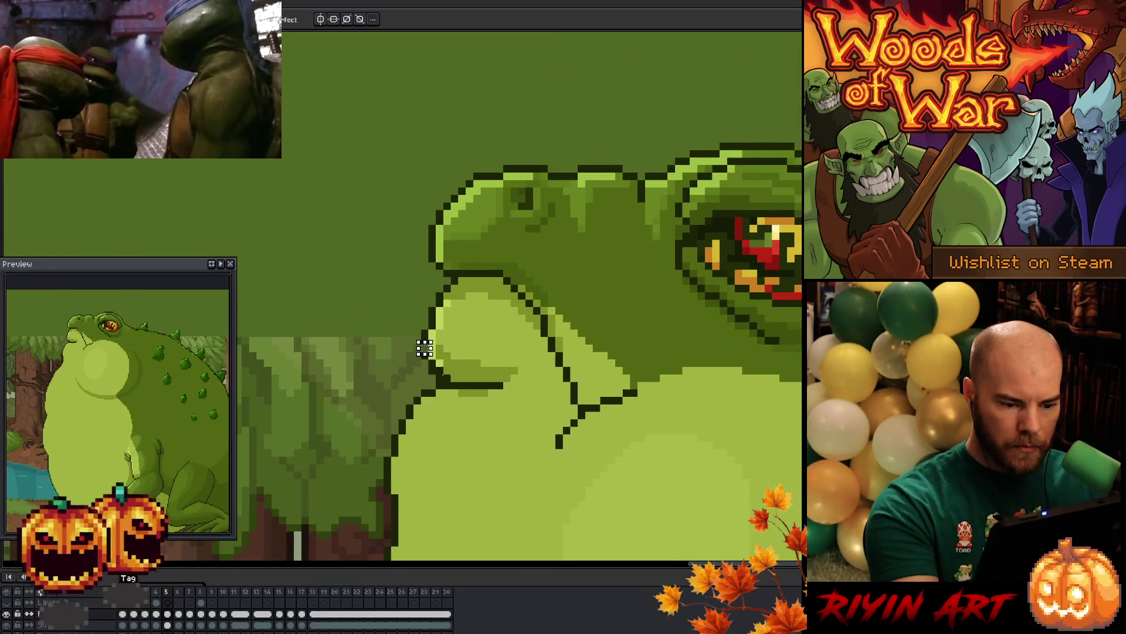
key("space")
right_click(436, 379)
left_click(437, 337)
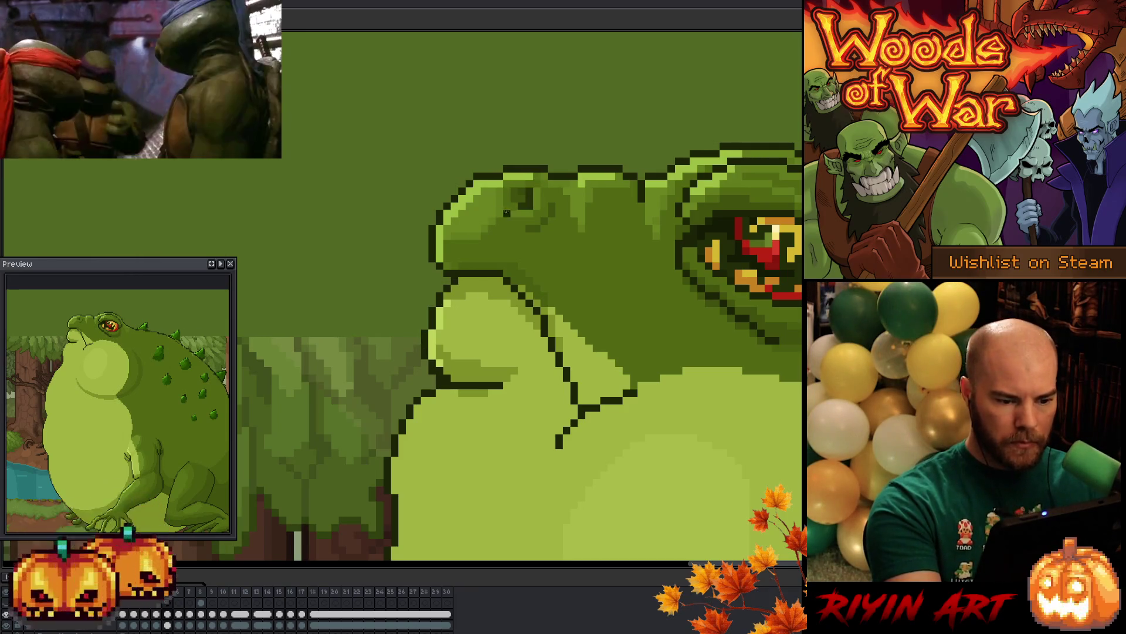
mouse_move(516, 377)
left_mouse_down()
mouse_move(407, 415)
mouse_move(350, 412)
left_mouse_up()
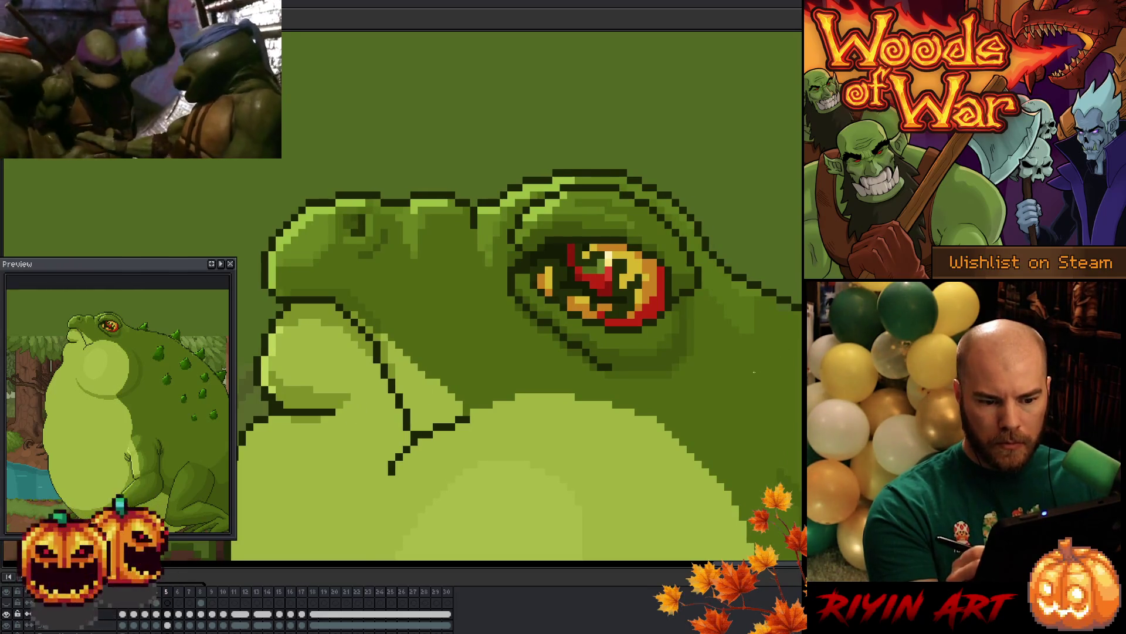
left_click_drag(497, 474, 639, 352)
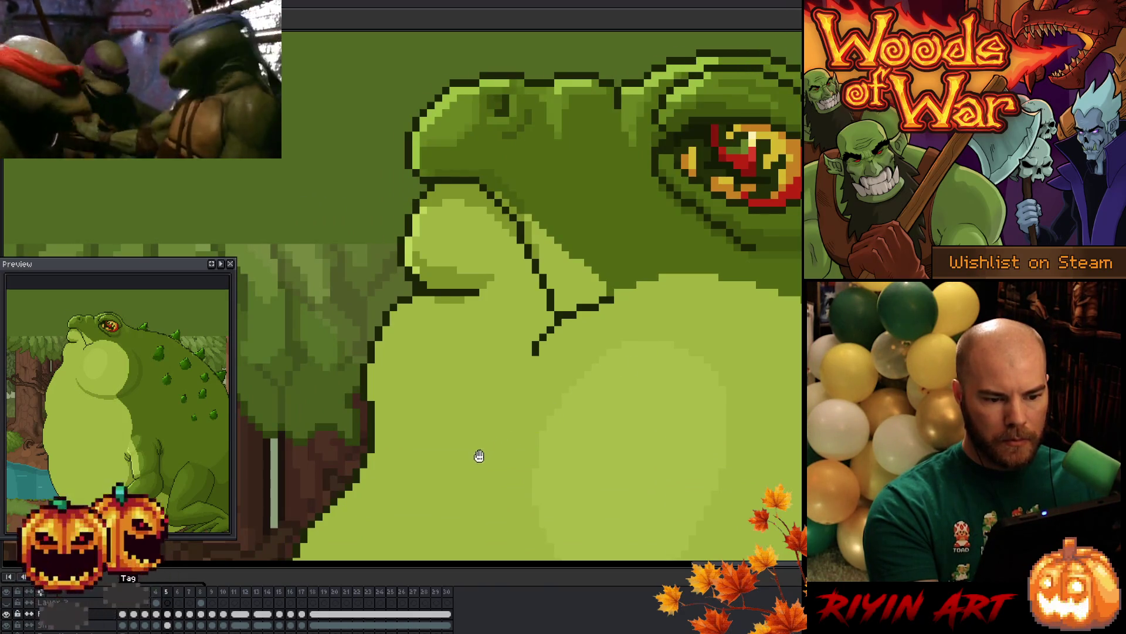
left_click_drag(476, 460, 507, 441)
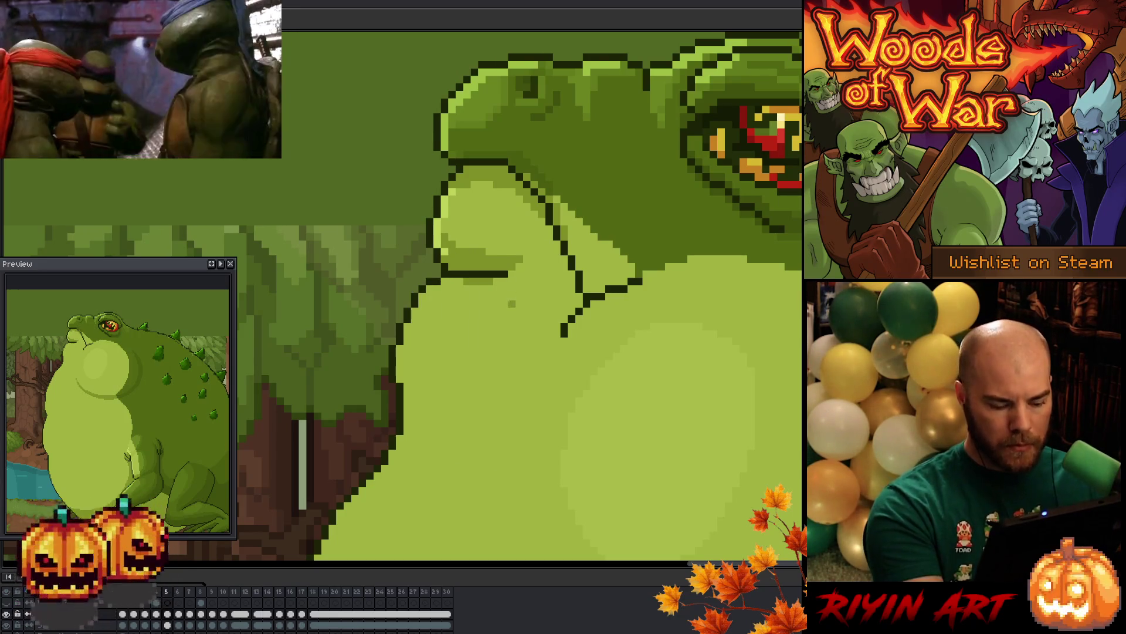
Flip between neighbouring frames to compare poses, settling on frame 4
key("Left")
key("Right")
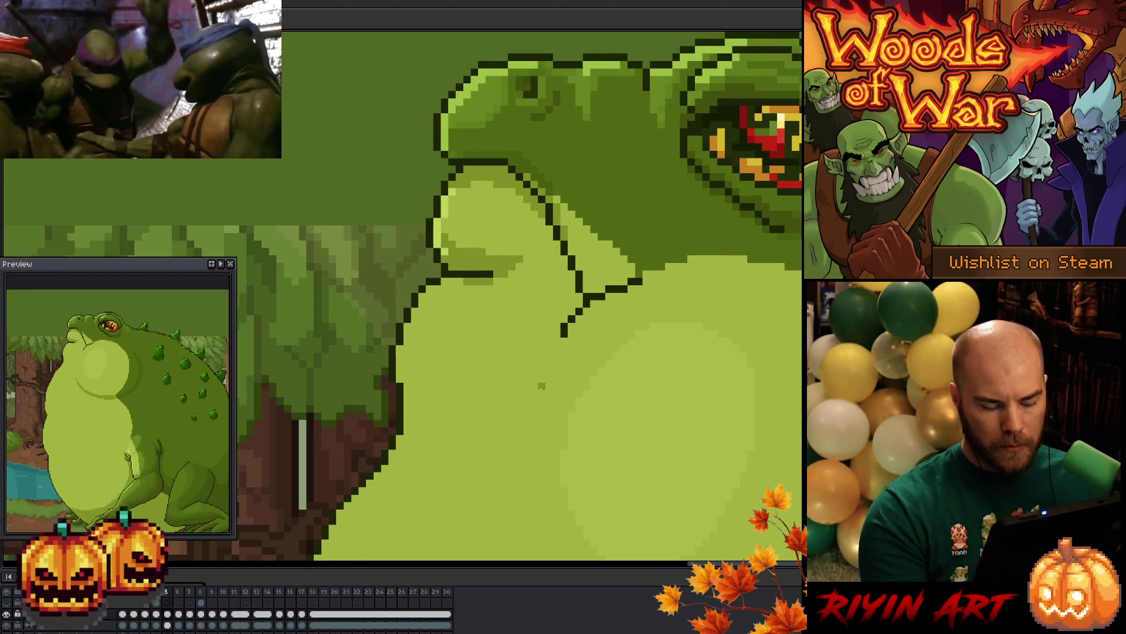
scroll(524, 387, "down", 4)
left_click_drag(525, 387, 449, 243)
key("Left")
key("Right")
key("Left")
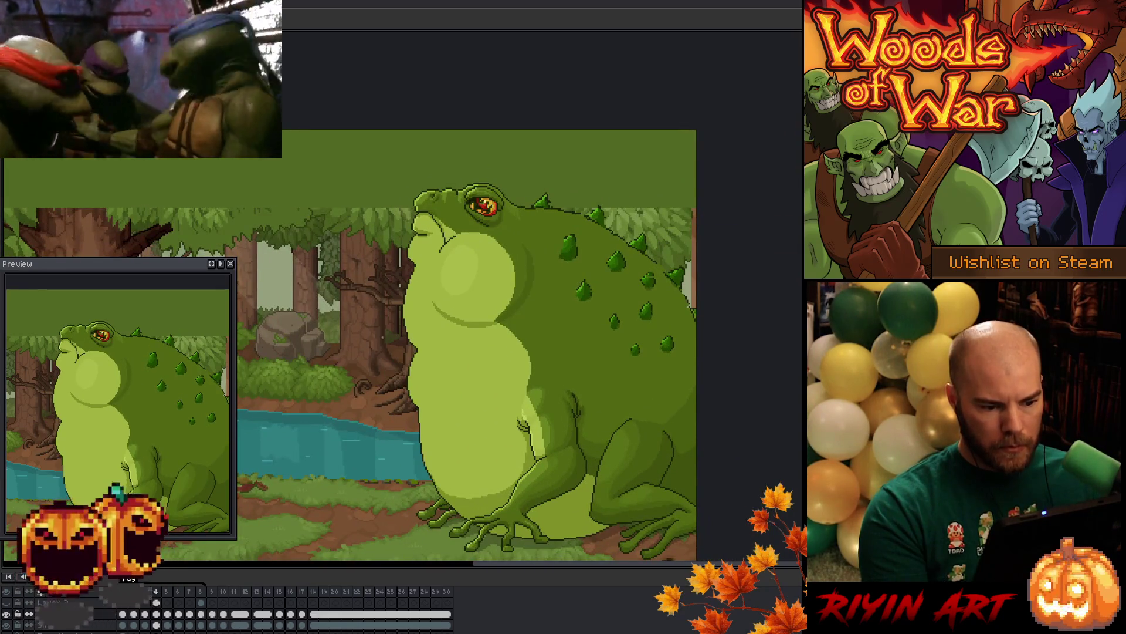
Step forward to frame 5, then zoom and pan to centre the toad's shaded pale belly
key("Right")
scroll(415, 319, "up", 3)
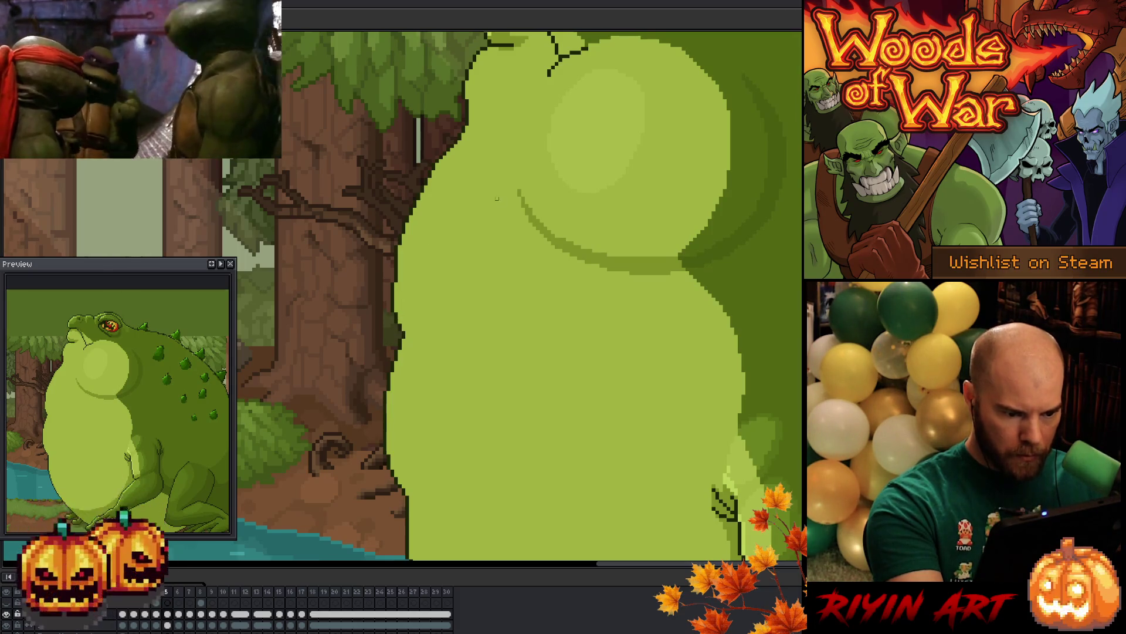
scroll(567, 397, "down", 3)
mouse_move(568, 396)
left_mouse_down()
mouse_move(483, 382)
mouse_move(471, 391)
left_mouse_up()
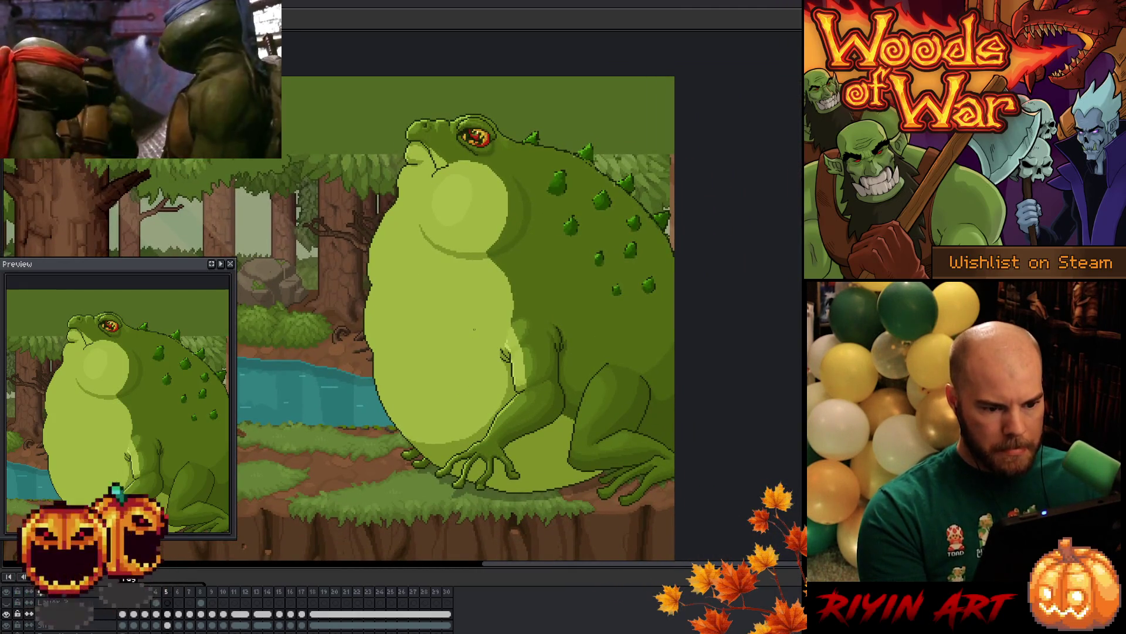
scroll(475, 330, "up", 3)
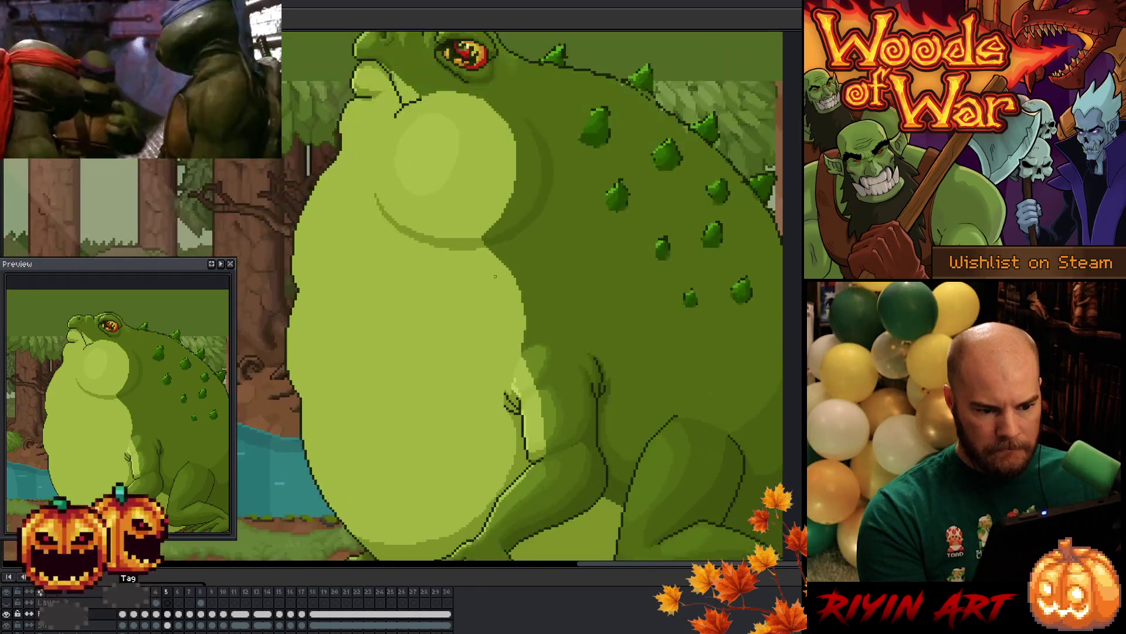